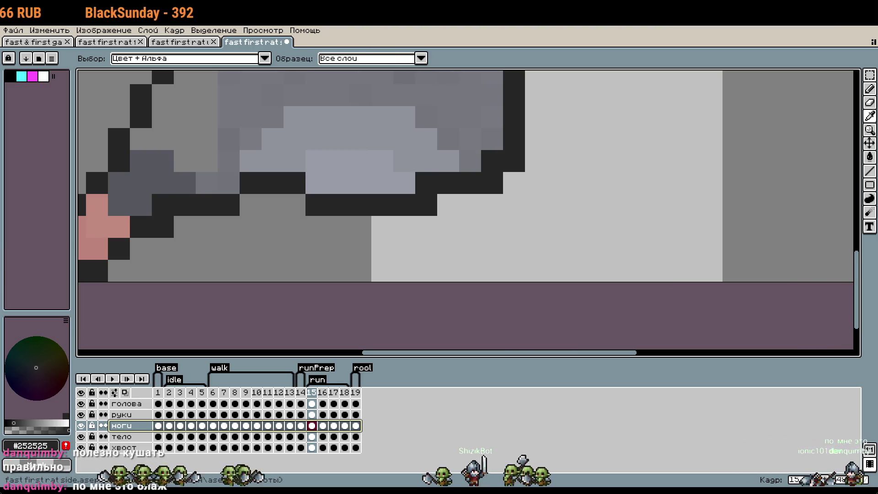
On the тело layer, erase the old lower-right outline and draw a diagonal hind-leg outline.
key(b)
scroll(469, 220, down, 1)
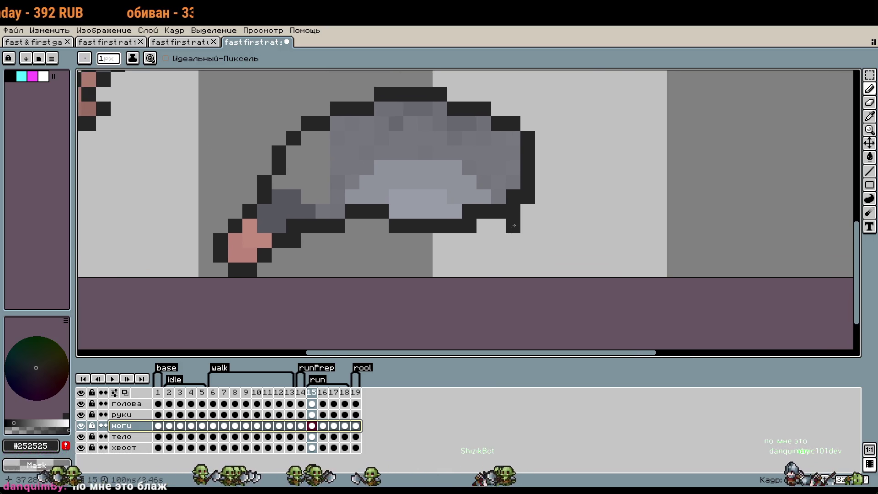
click(128, 437)
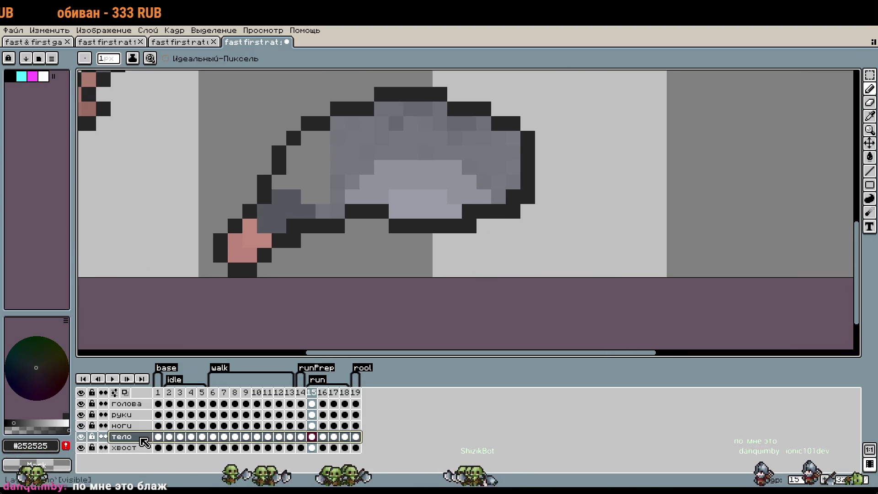
drag(480, 211, 529, 192)
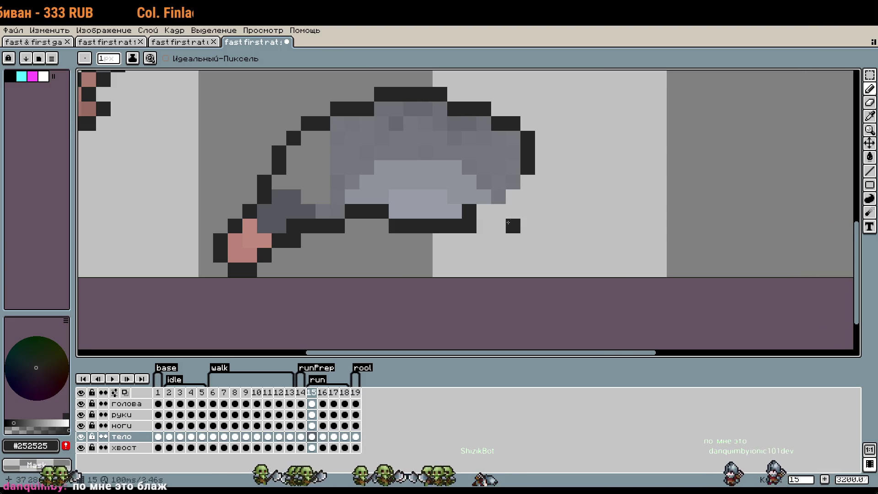
click(540, 235)
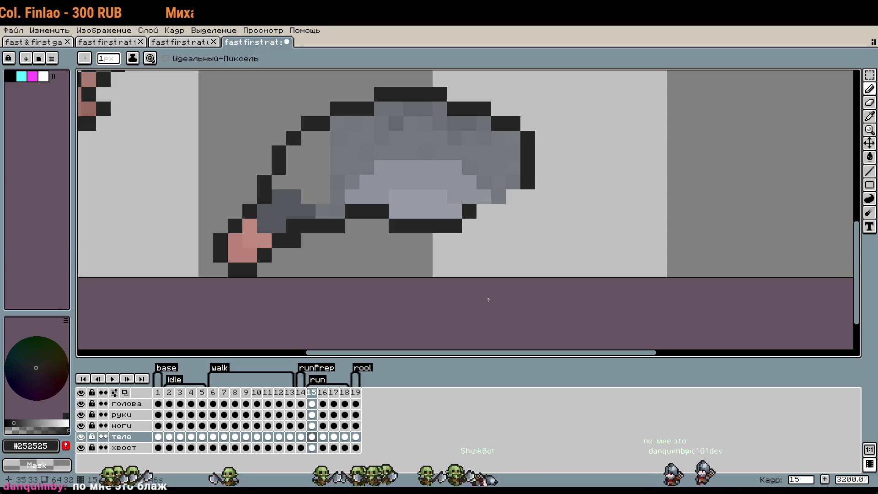
drag(486, 230, 524, 259)
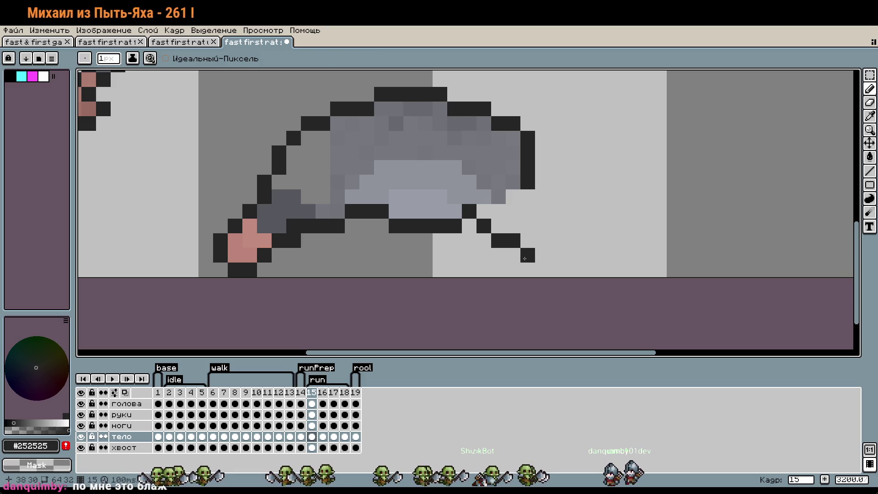
mouse_move(525, 259)
mouse_down()
mouse_move(537, 265)
mouse_move(572, 255)
mouse_up()
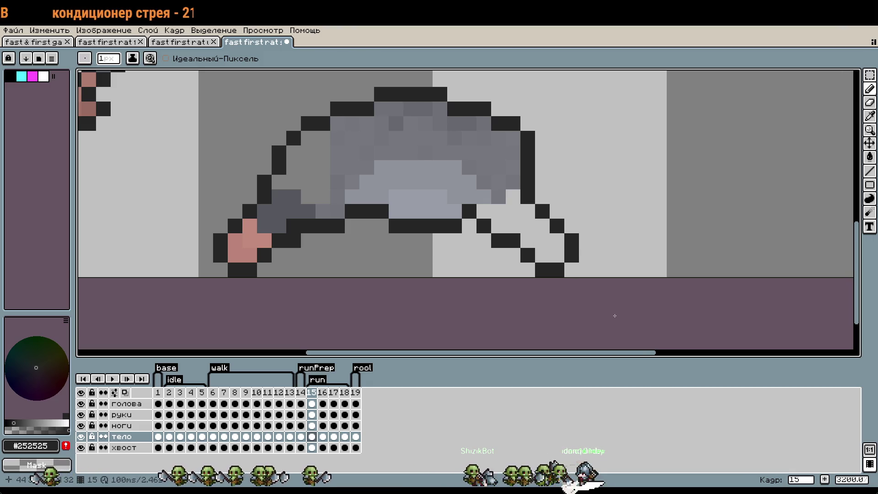
Shift the 4x4 foot one pixel left, add an outline pixel beside it, and pick the pink foot colour.
scroll(598, 303, down, 2)
scroll(592, 273, up, 2)
scroll(578, 274, up, 1)
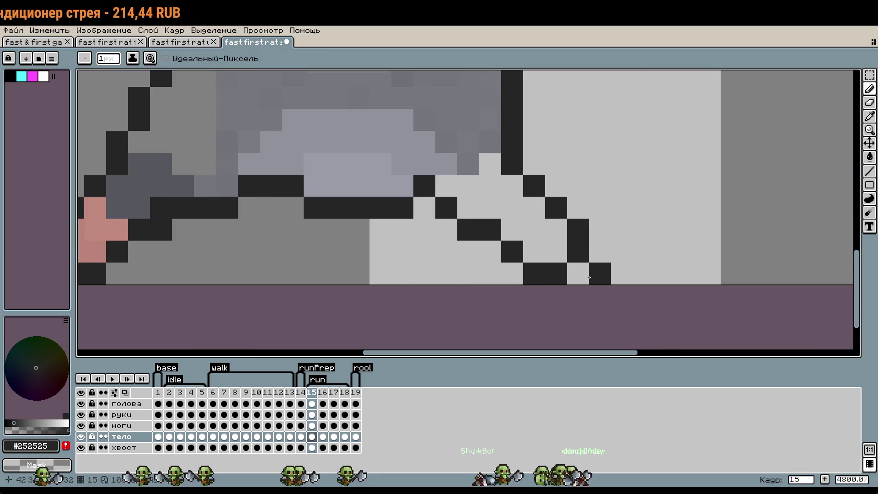
key(m)
drag(579, 266, 518, 217)
drag(563, 255, 546, 255)
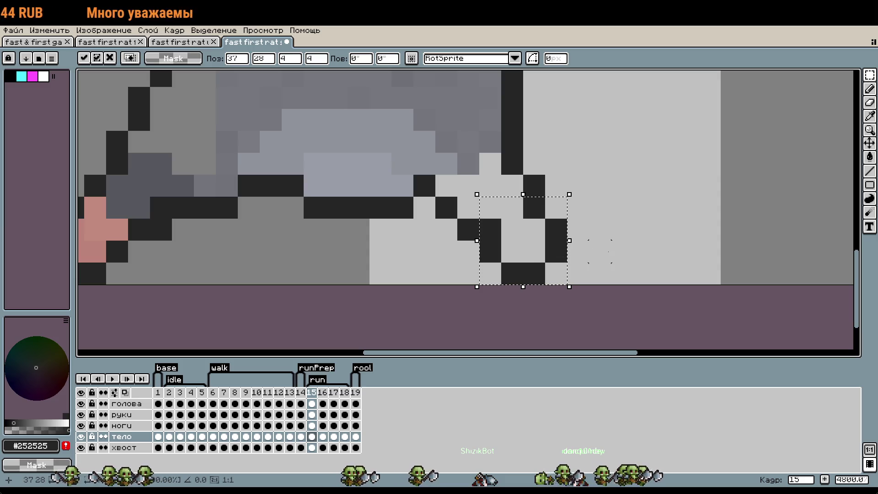
click(578, 251)
key(b)
click(615, 243)
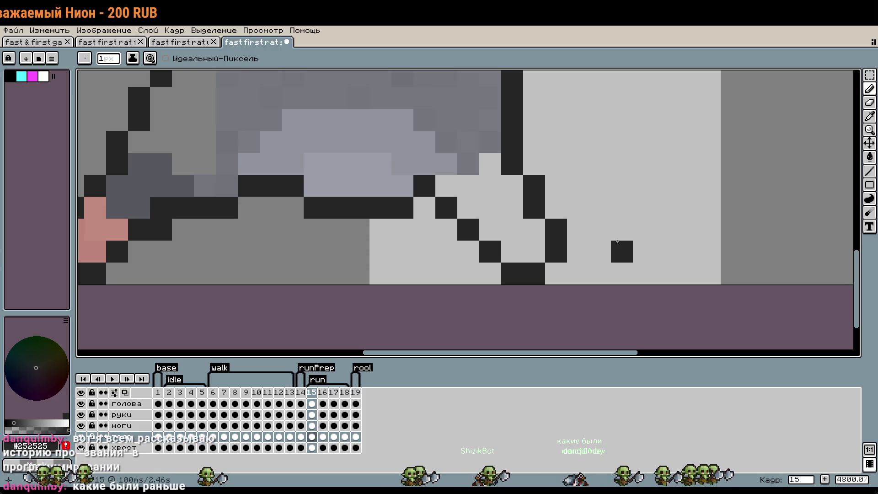
drag(603, 186, 673, 252)
alt+click(165, 307)
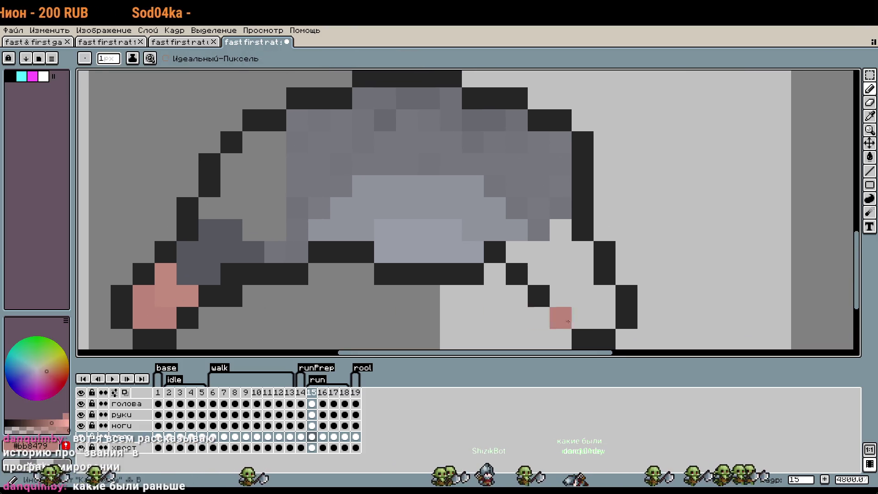
Paint the pink foot and fill the hind leg's light pixels with the sampled body gray.
mouse_move(602, 311)
mouse_down()
mouse_move(605, 295)
mouse_move(572, 291)
mouse_up()
key(alt)
scroll(718, 325, down, 3)
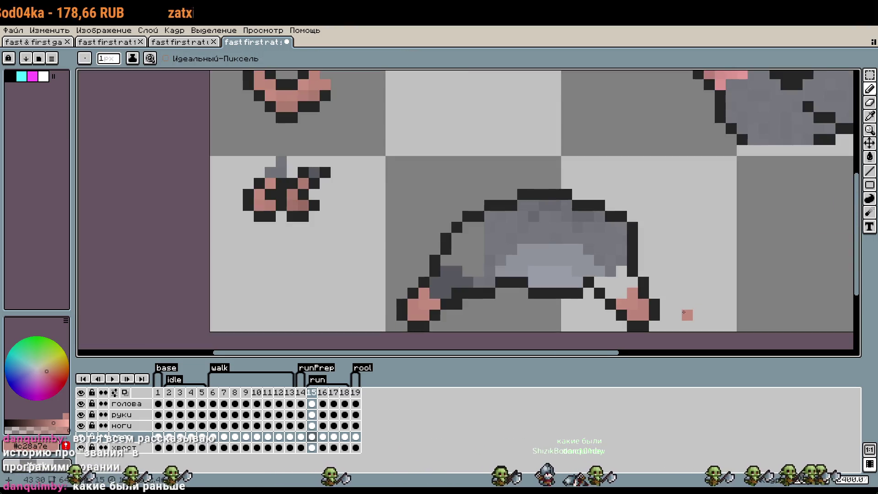
key(alt)
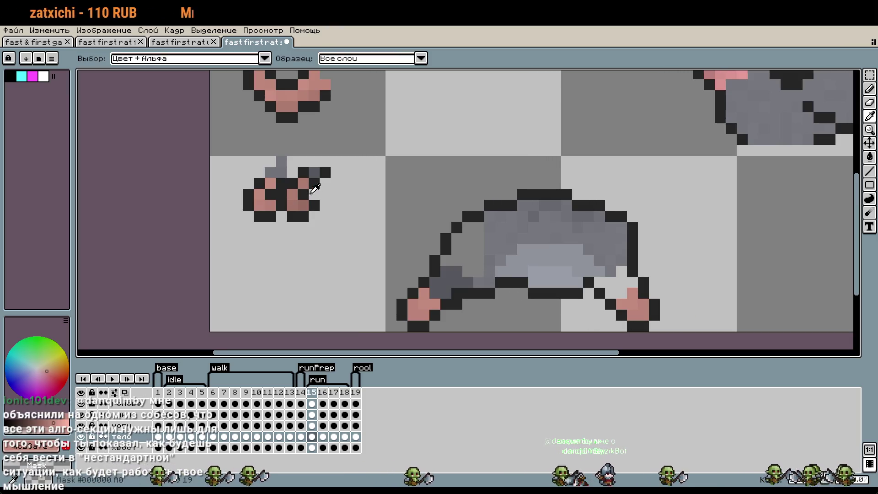
alt+click(281, 171)
scroll(649, 305, up, 3)
click(583, 273)
click(553, 273)
click(588, 253)
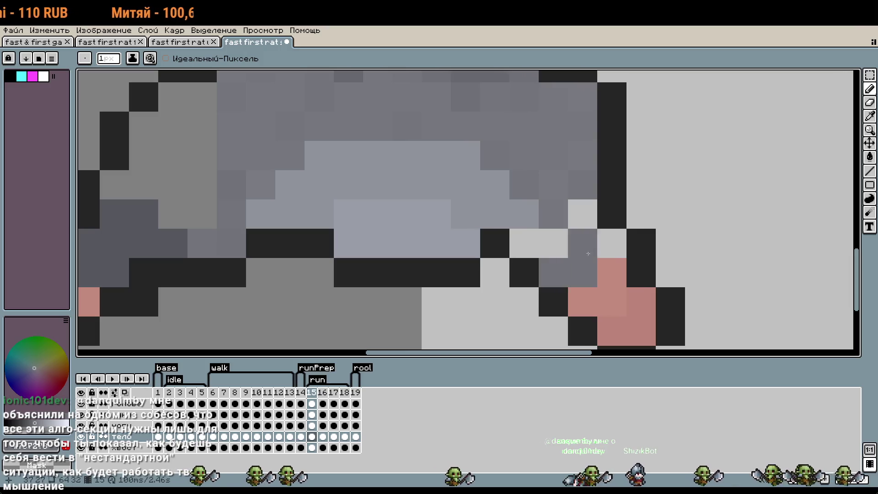
click(611, 243)
click(553, 243)
click(583, 214)
click(524, 243)
On the голова layer, draw a dark outline line under the rat's head.
scroll(702, 295, down, 1)
scroll(702, 295, down, 1)
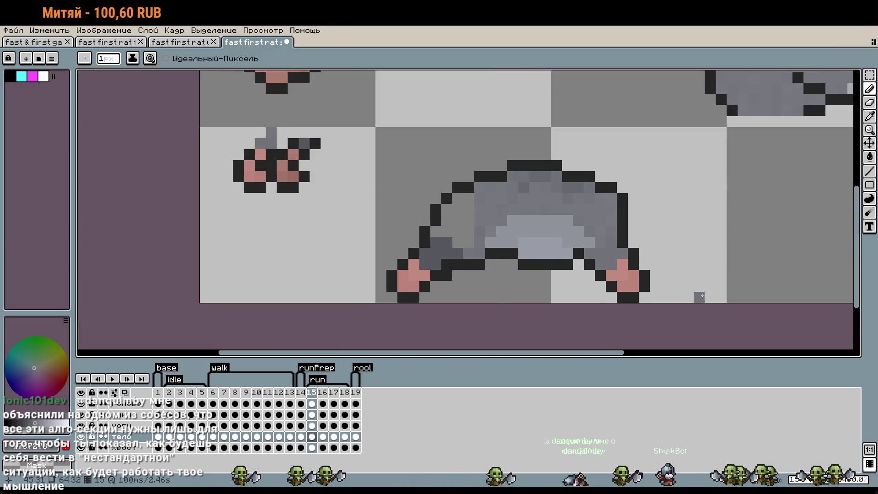
scroll(690, 298, down, 1)
scroll(684, 263, up, 1)
scroll(649, 228, down, 1)
scroll(590, 272, up, 1)
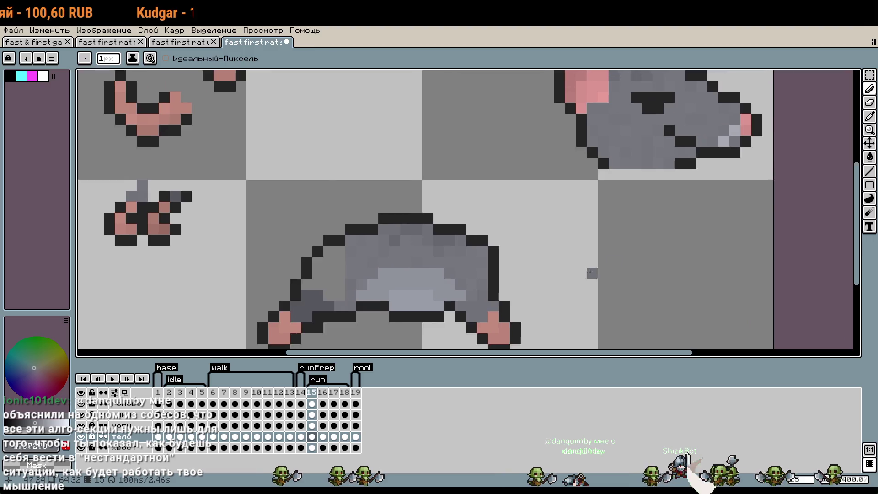
scroll(590, 272, down, 1)
scroll(640, 256, up, 1)
scroll(663, 256, up, 1)
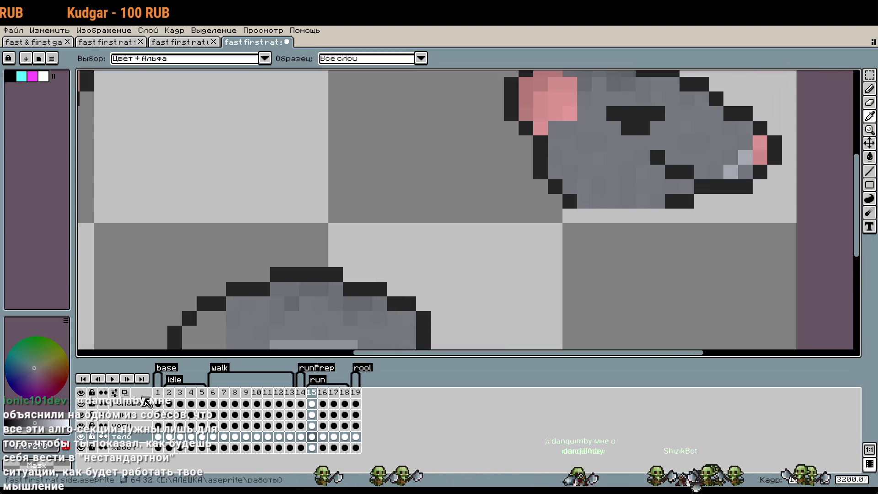
click(146, 401)
key(b)
drag(658, 201, 594, 203)
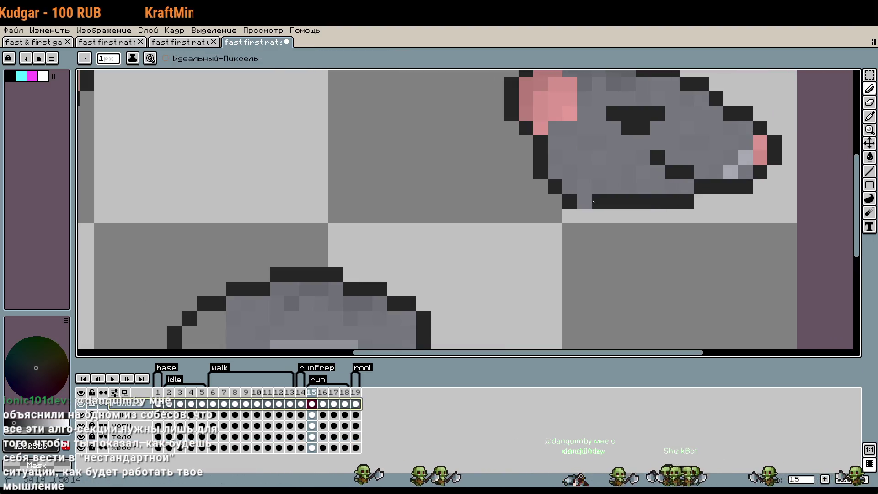
Undo the leftmost pixel of the under-head outline, then pan and zoom the view out.
key(ctrl+z)
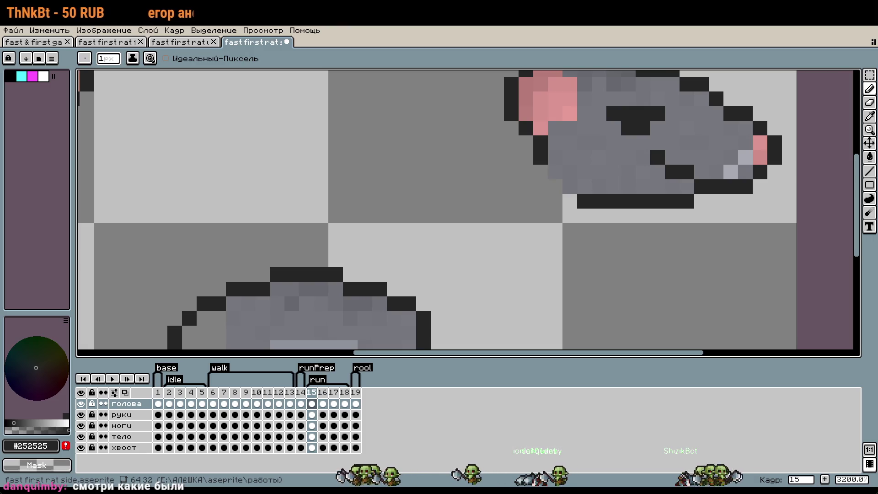
drag(573, 284, 577, 284)
scroll(588, 326, down, 1)
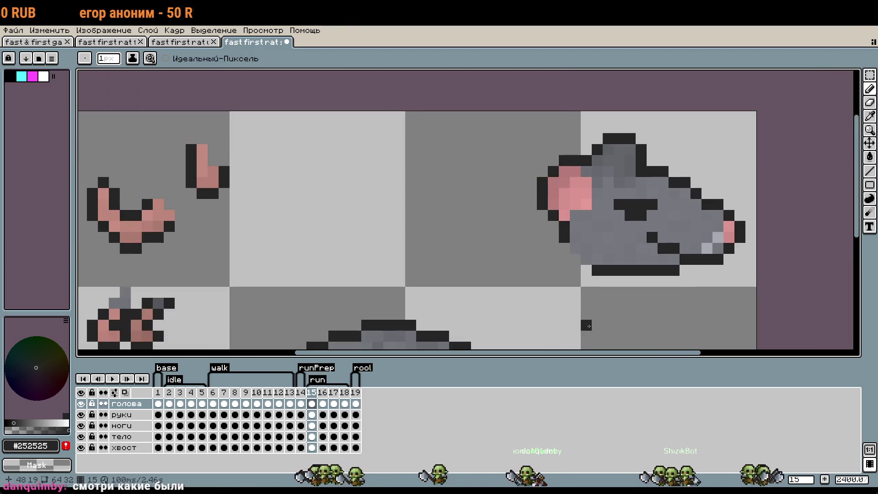
Marquee-select the rat head and move it down-left onto the body, committing the placement.
key(m)
drag(493, 122, 760, 302)
scroll(725, 262, down, 2)
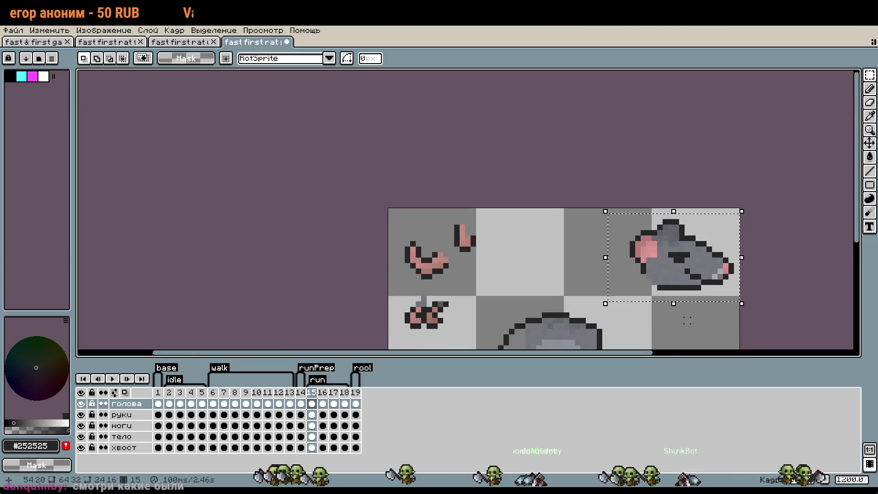
drag(688, 315, 662, 218)
scroll(663, 218, up, 1)
drag(659, 157, 576, 236)
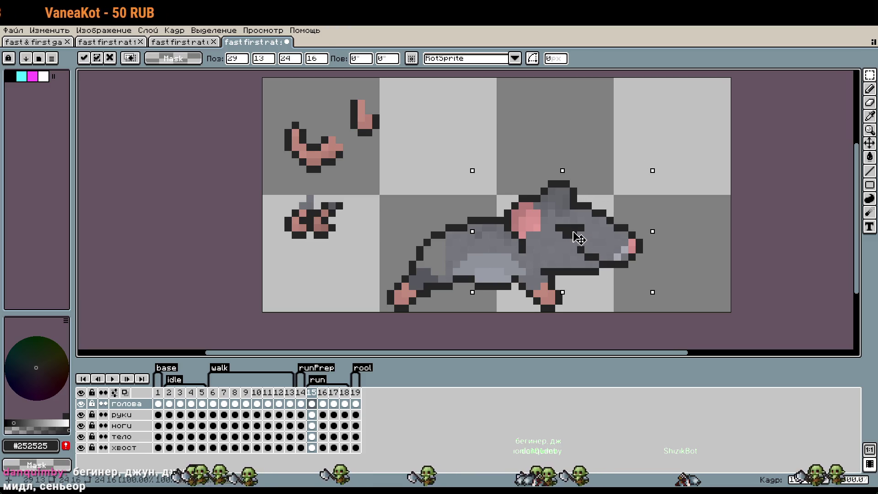
key(ctrl+d)
Marquee-select the whole assembled rat.
scroll(600, 288, down, 1)
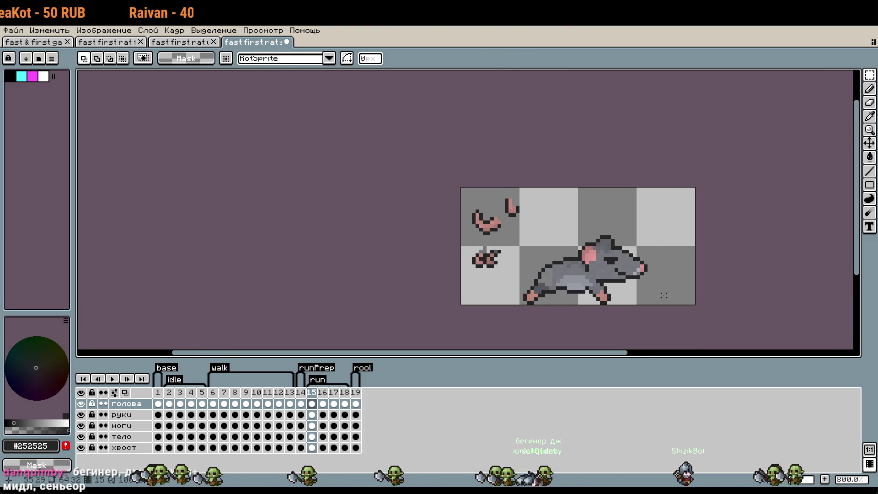
scroll(593, 303, up, 1)
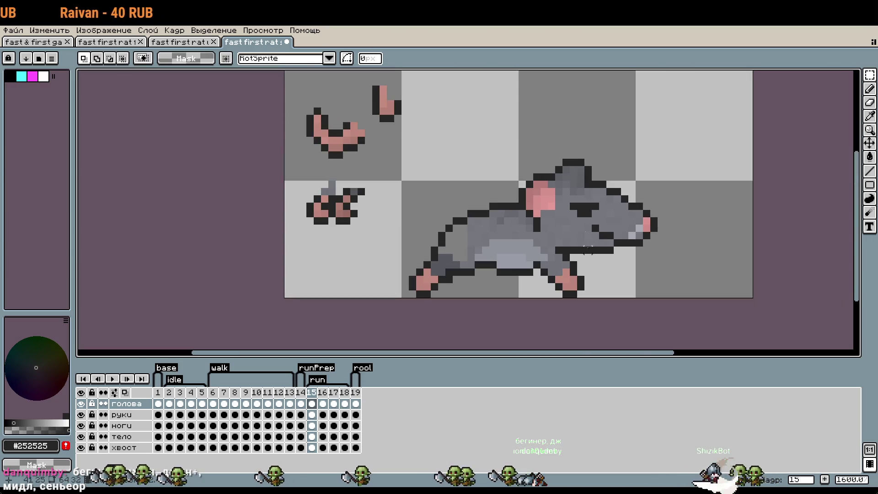
drag(376, 148, 734, 343)
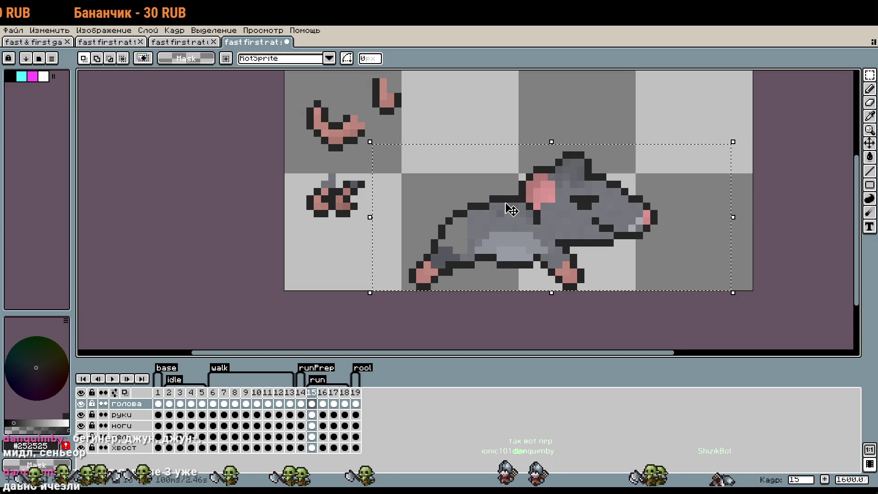
scroll(617, 103, down, 1)
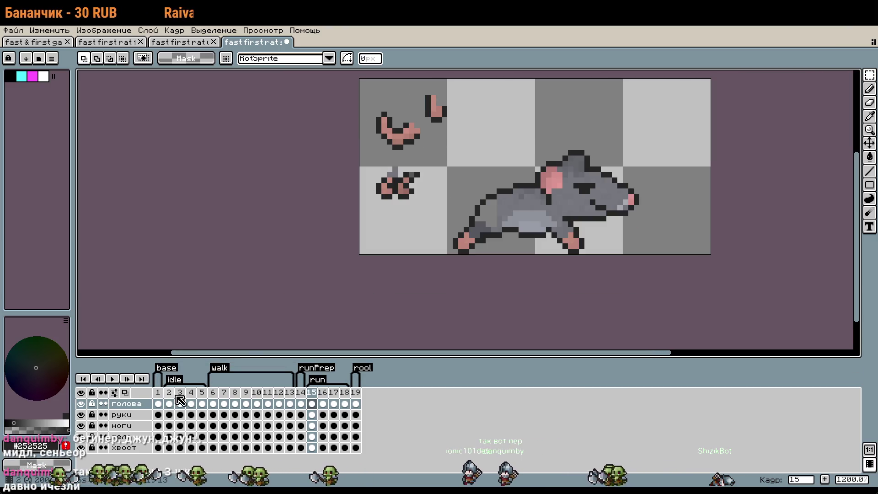
Jump to frame 15 in the timeline and select the хвост tail layer.
click(160, 395)
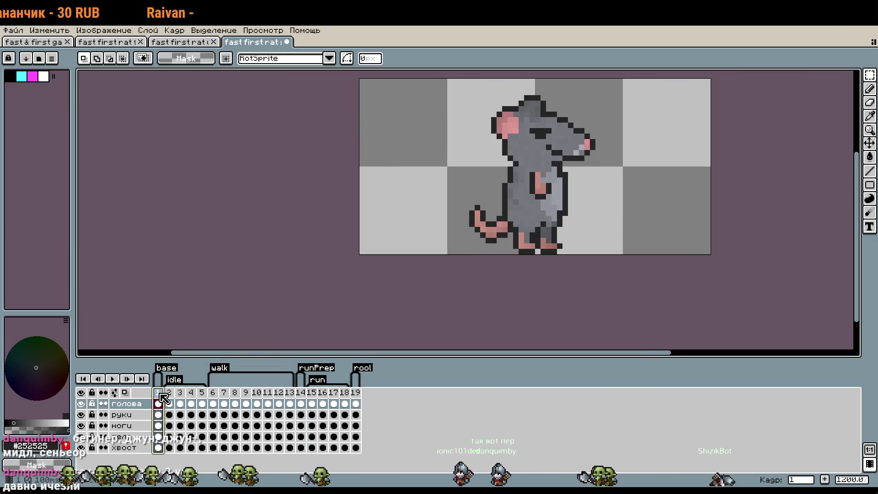
click(311, 392)
scroll(677, 238, up, 1)
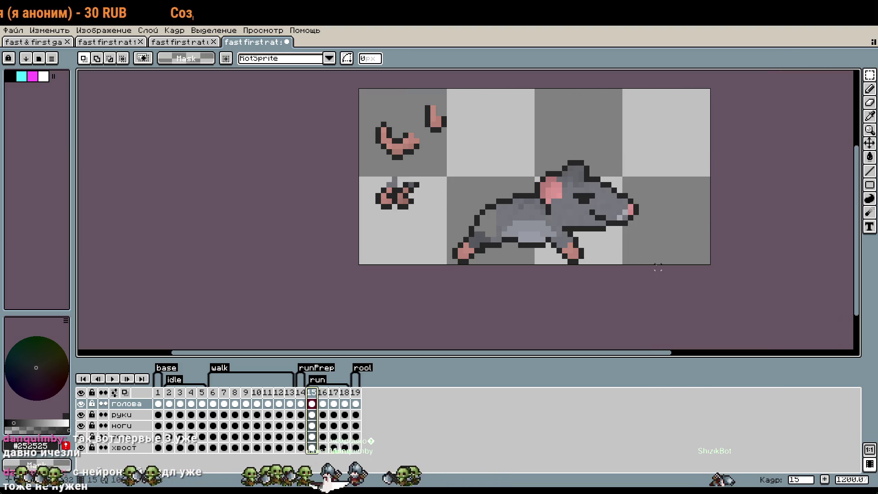
click(129, 448)
Try placing the tail on the rat's rear, then undo it and deselect.
mouse_move(415, 156)
mouse_down()
mouse_move(479, 228)
mouse_move(475, 246)
mouse_move(467, 242)
mouse_move(475, 243)
mouse_up()
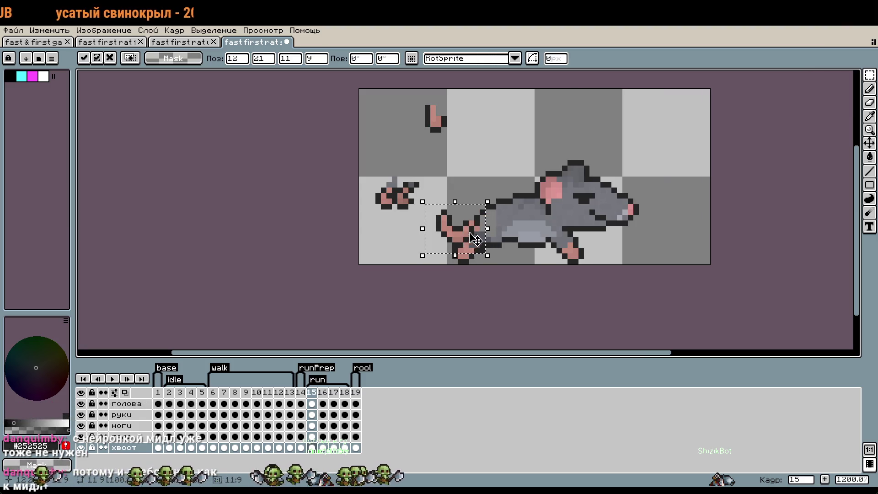
click(488, 152)
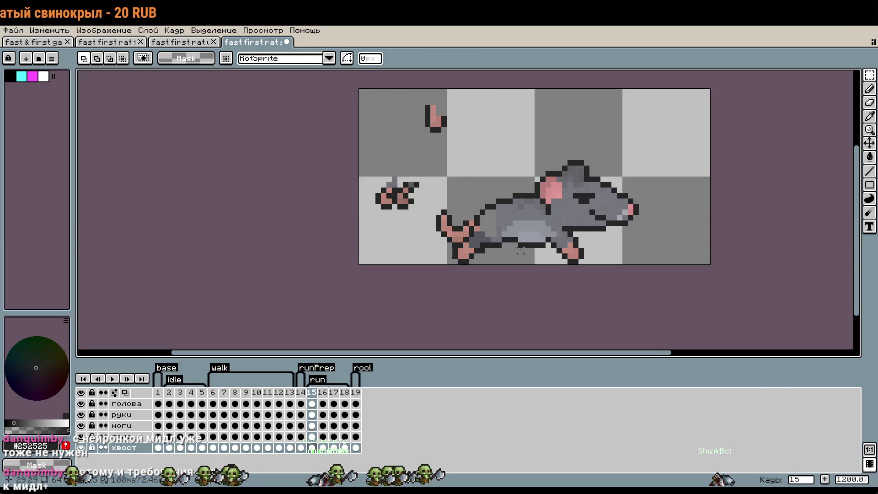
key(ctrl+z)
click(493, 152)
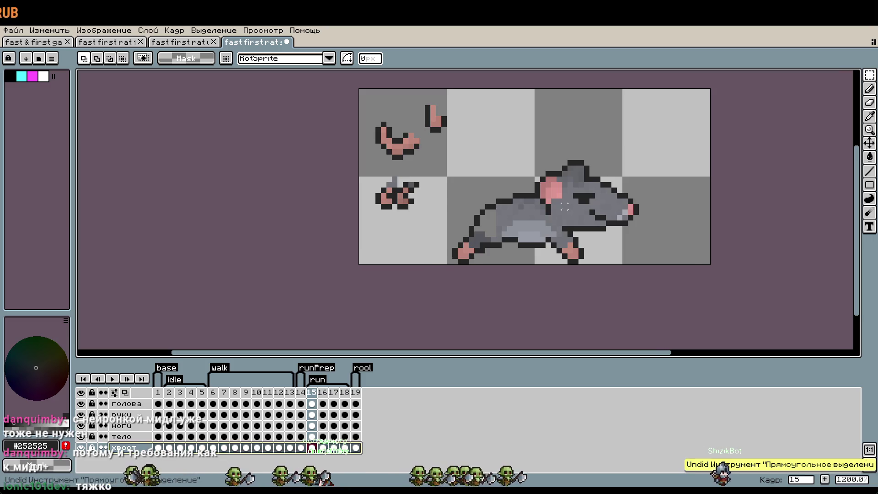
On the голова layer, drag the head up into the top-right tile.
click(565, 206)
drag(565, 206, 631, 145)
scroll(574, 223, up, 1)
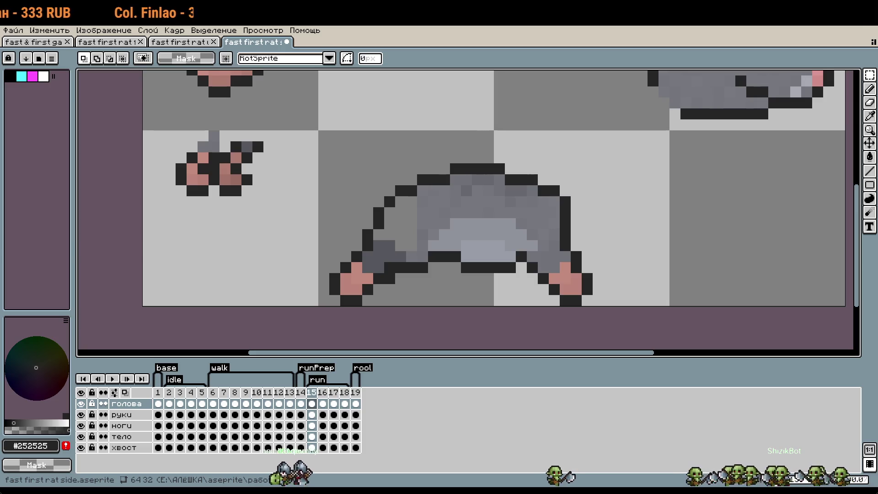
drag(581, 213, 555, 231)
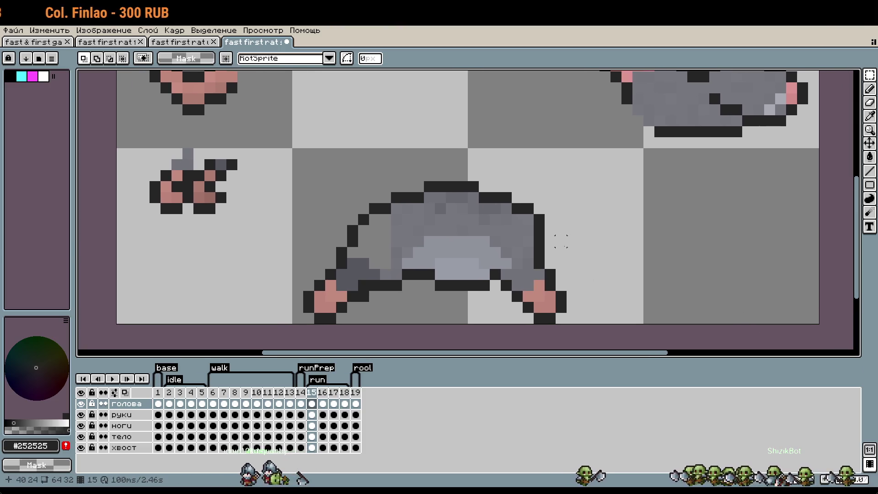
click(128, 436)
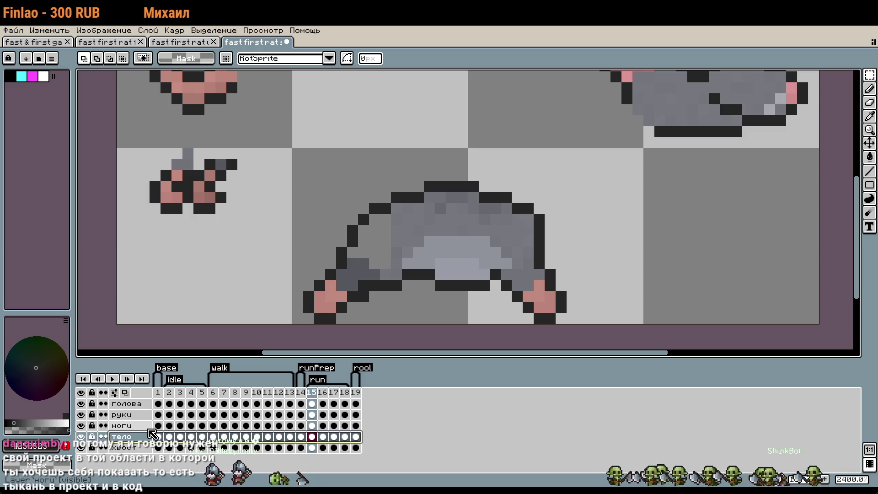
click(129, 426)
click(551, 301)
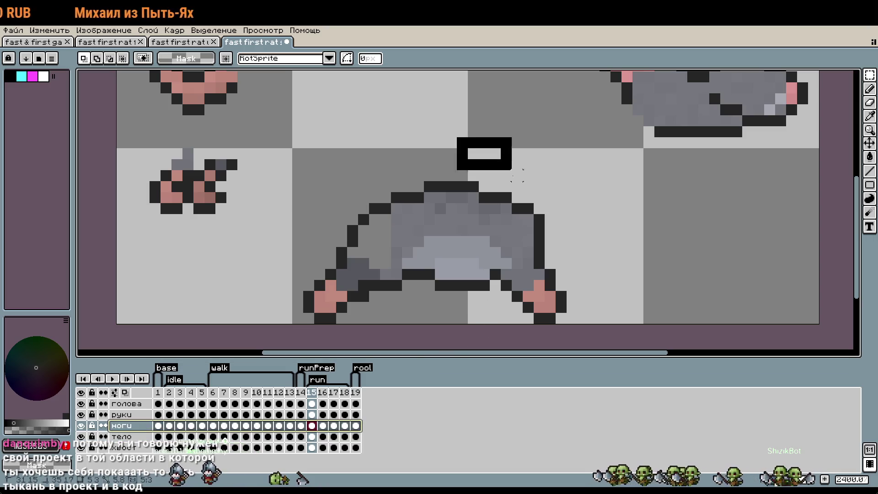
key(ctrl+d)
click(558, 298)
key(ctrl+d)
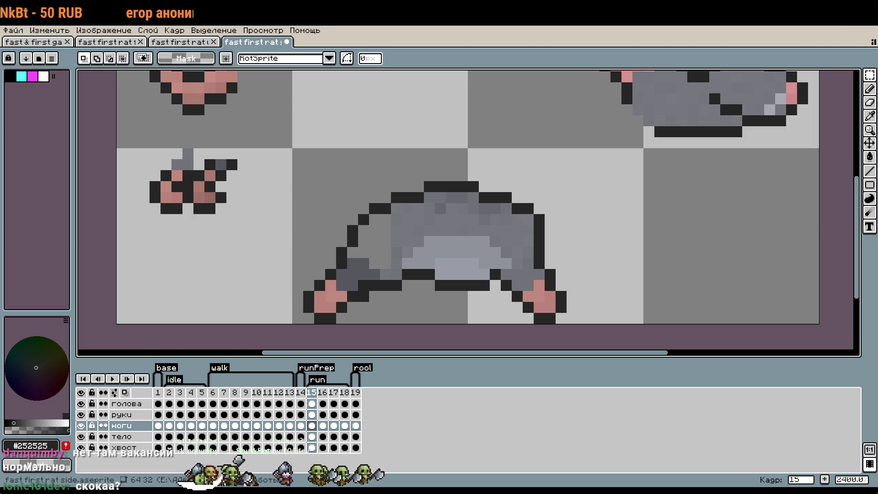
key(alt+Tab)
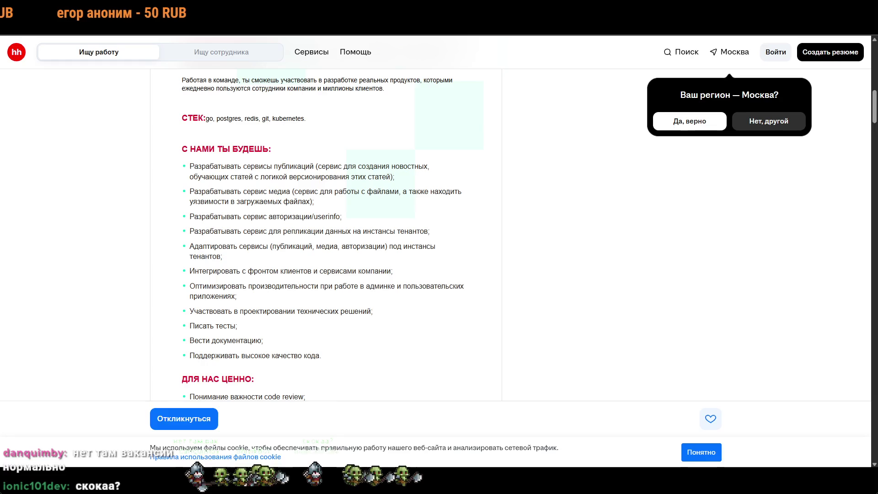
Decline the suggested Москва region and close the city picker without choosing.
scroll(580, 267, up, 2)
scroll(581, 272, up, 5)
scroll(581, 277, up, 3)
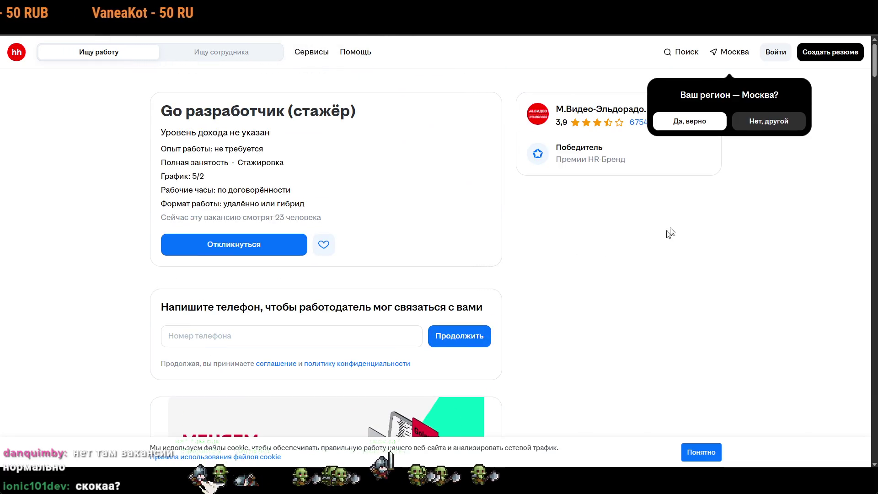
click(783, 119)
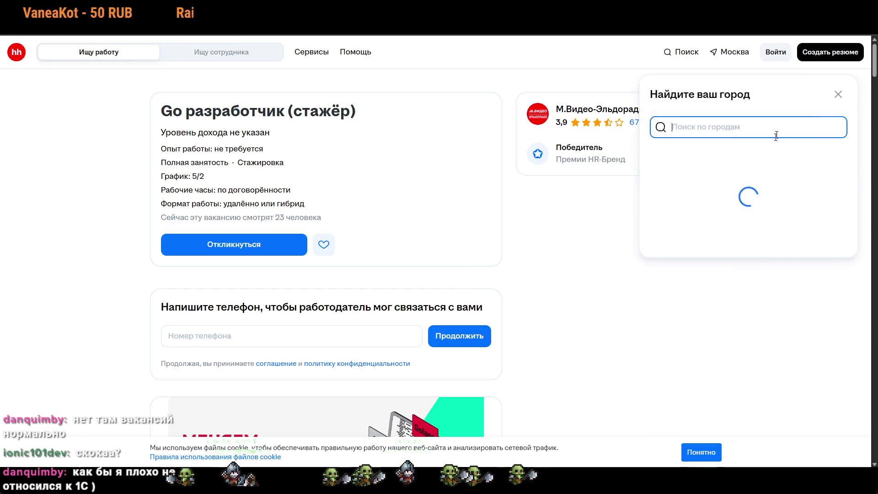
click(838, 93)
Scroll to the tech stack line, highlight postgres, and enlarge the page to 125%.
scroll(602, 287, down, 3)
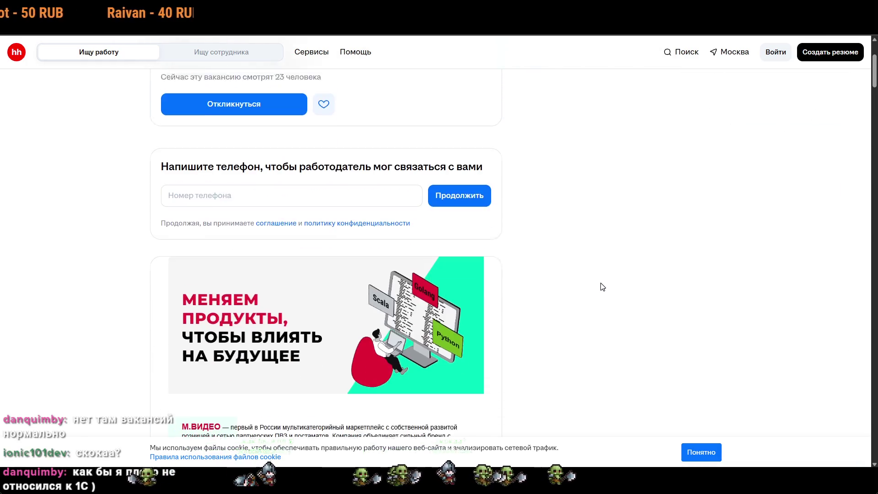
scroll(604, 280, down, 2)
scroll(606, 279, down, 2)
scroll(605, 278, down, 2)
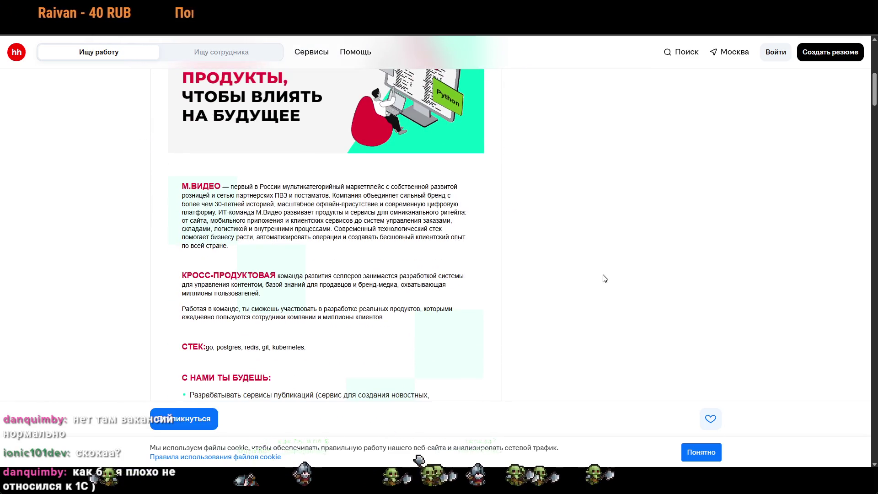
scroll(563, 271, down, 2)
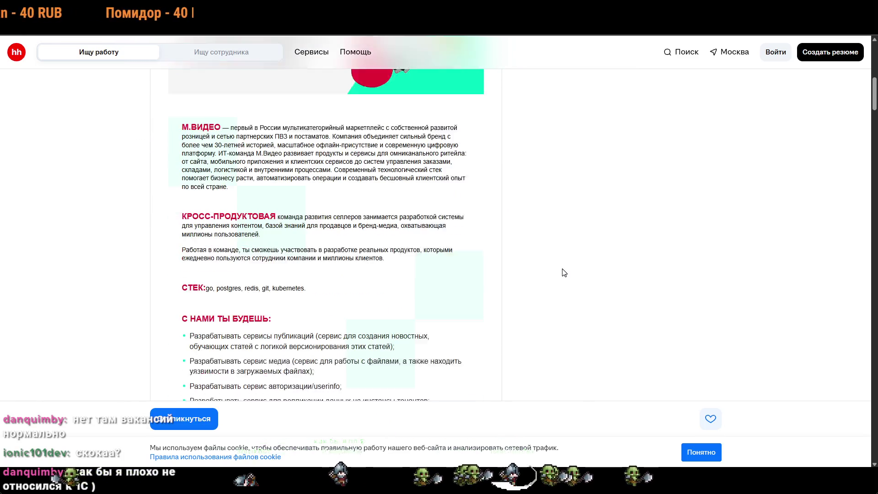
scroll(562, 270, down, 2)
drag(206, 194, 306, 195)
click(366, 221)
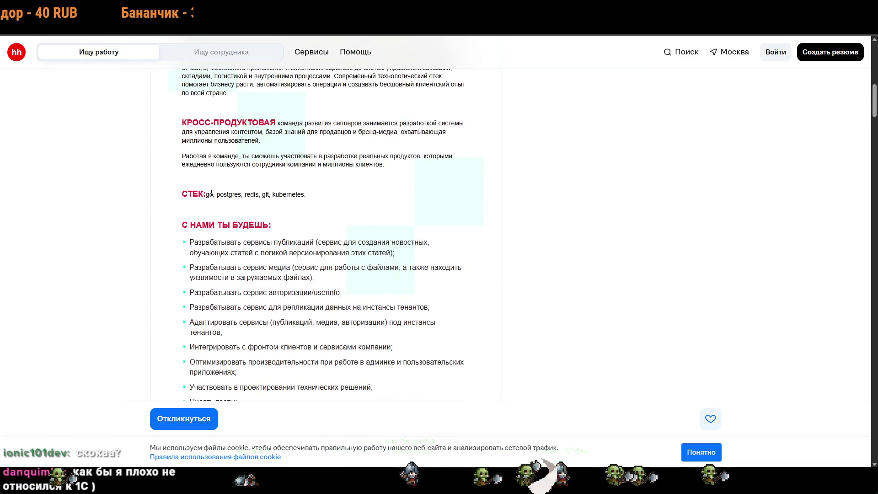
double_click(229, 194)
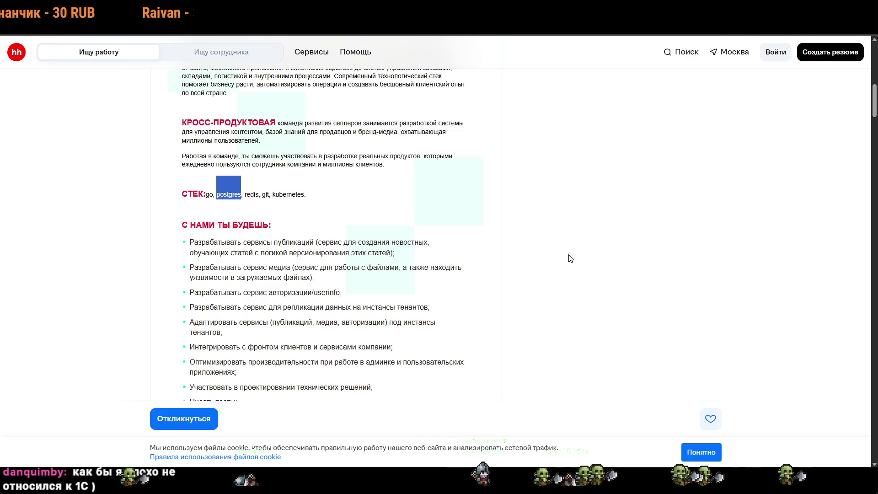
key(ctrl+plus)
key(ctrl+plus)
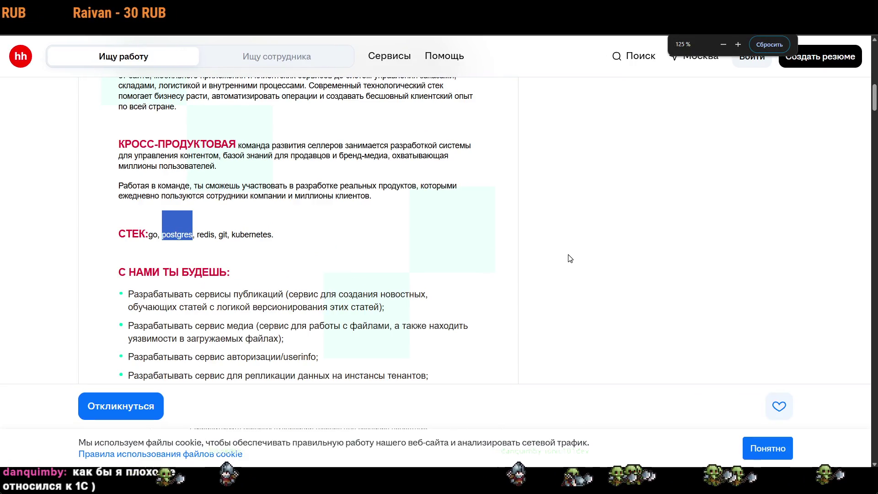
click(281, 249)
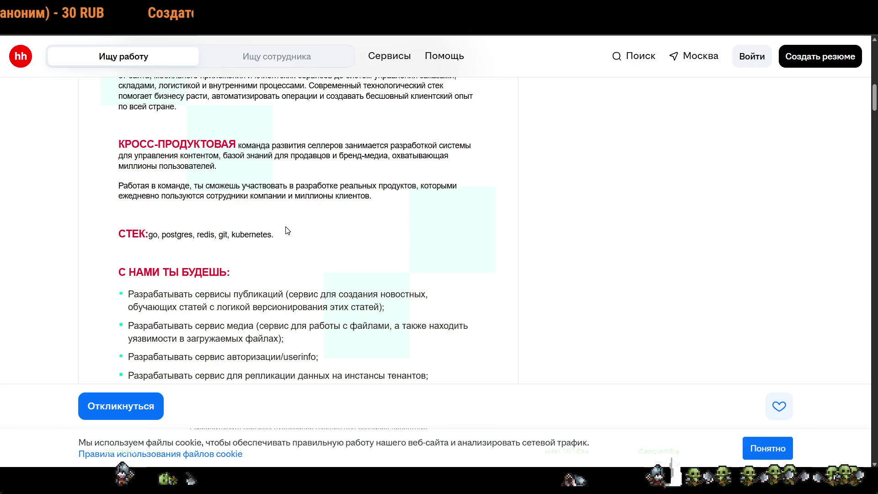
scroll(287, 230, down, 2)
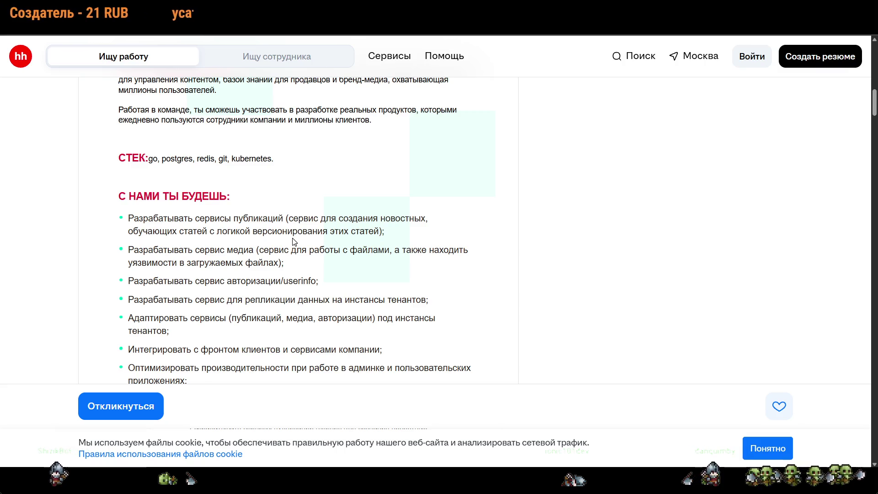
scroll(293, 245, down, 1)
scroll(293, 245, down, 1)
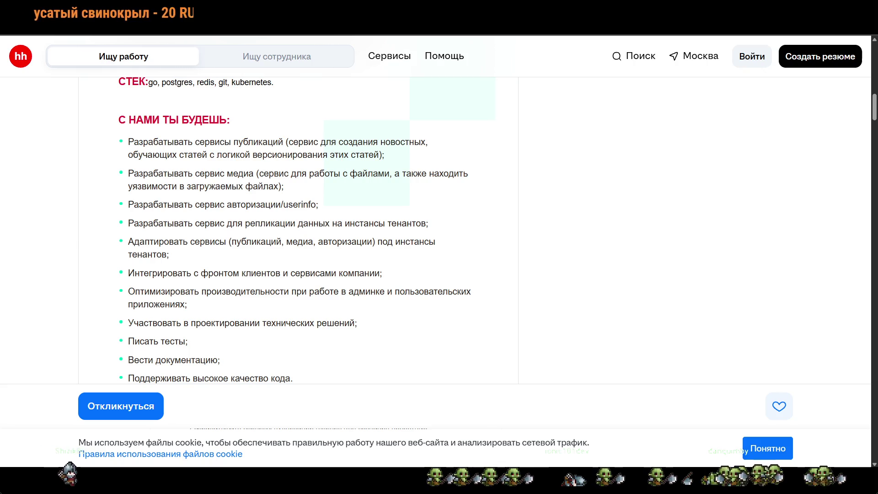
drag(220, 173, 258, 174)
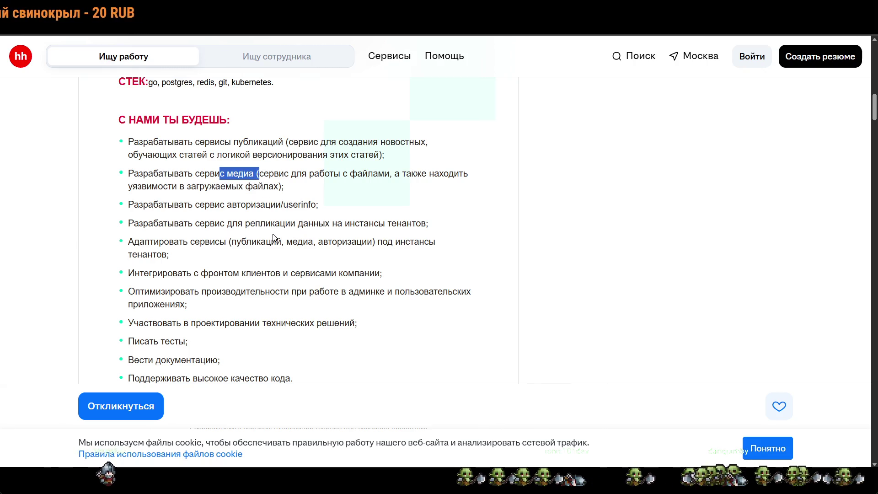
scroll(273, 236, down, 1)
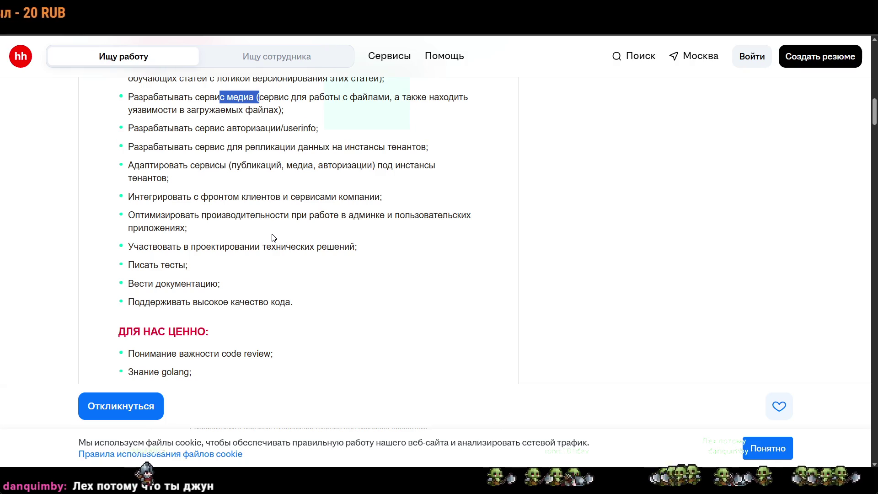
scroll(273, 236, down, 1)
scroll(311, 234, down, 1)
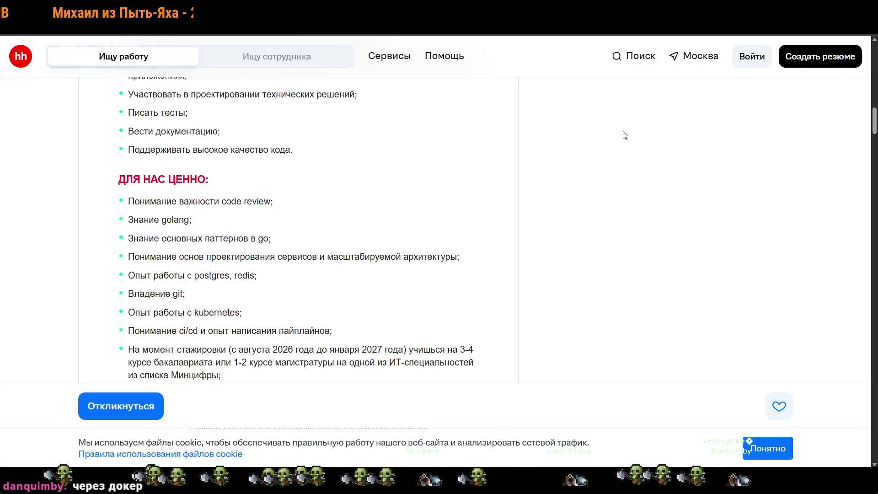
Scroll through values, key skills and questions, then back up to the М.ВИДЕО intro and СТЕК line.
scroll(615, 155, down, 2)
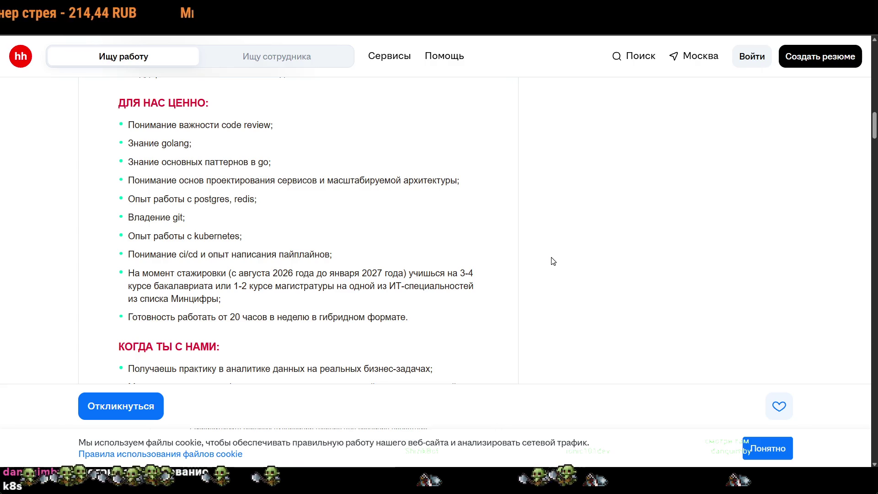
scroll(553, 261, down, 1)
scroll(553, 261, down, 5)
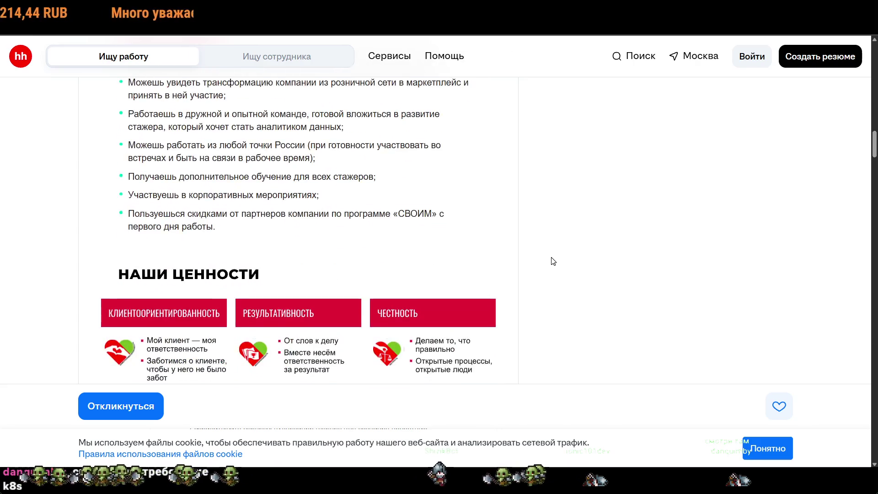
scroll(553, 261, down, 5)
scroll(554, 261, down, 3)
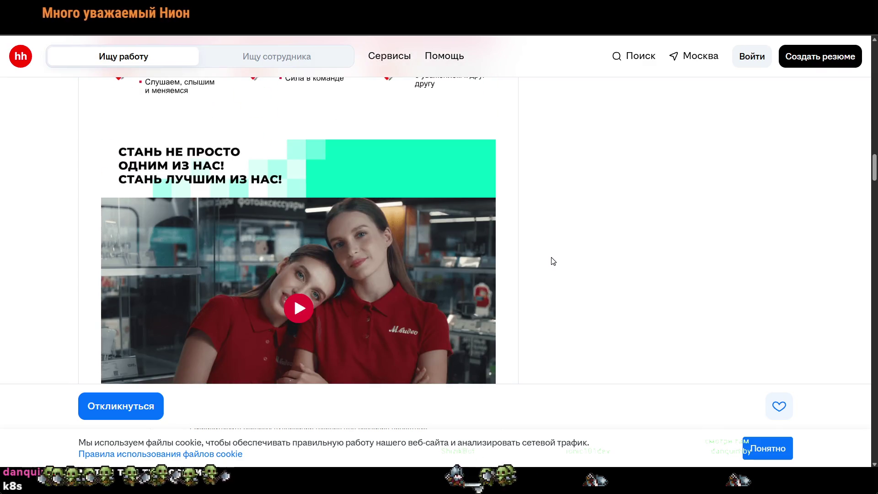
scroll(553, 262, down, 5)
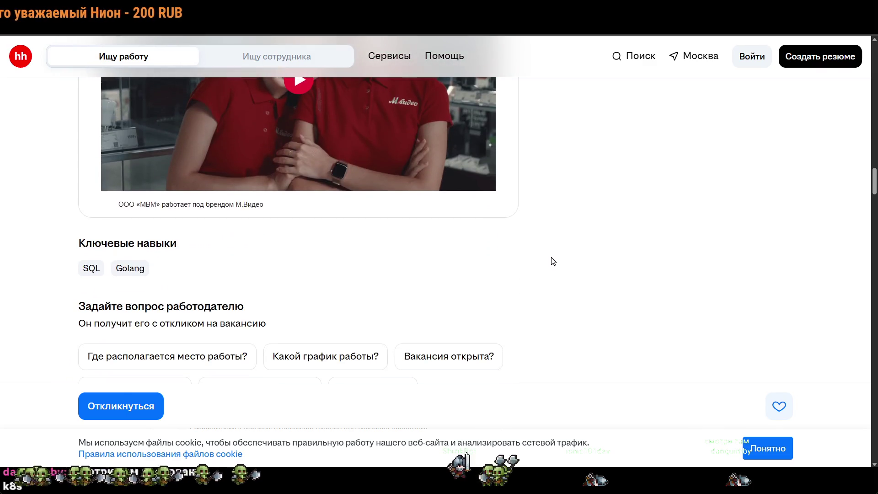
scroll(553, 261, down, 2)
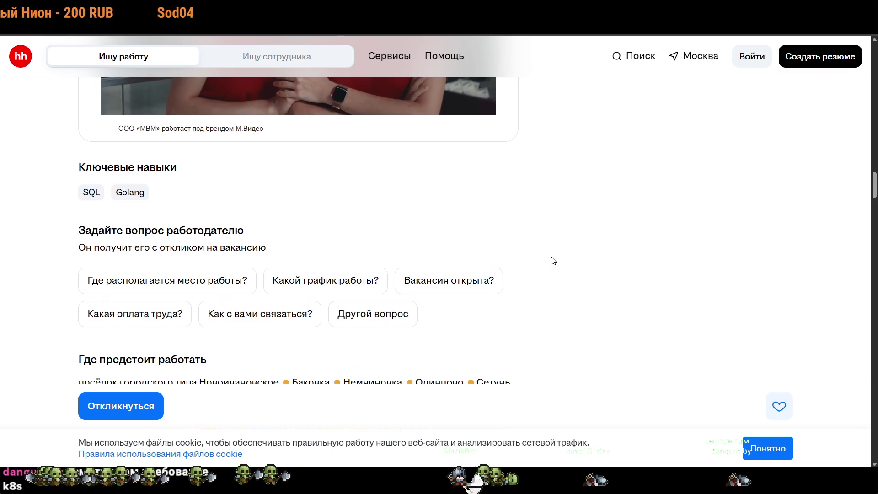
scroll(553, 261, up, 10)
scroll(553, 258, up, 5)
scroll(553, 256, up, 3)
scroll(554, 256, up, 3)
scroll(553, 256, down, 5)
scroll(553, 257, down, 2)
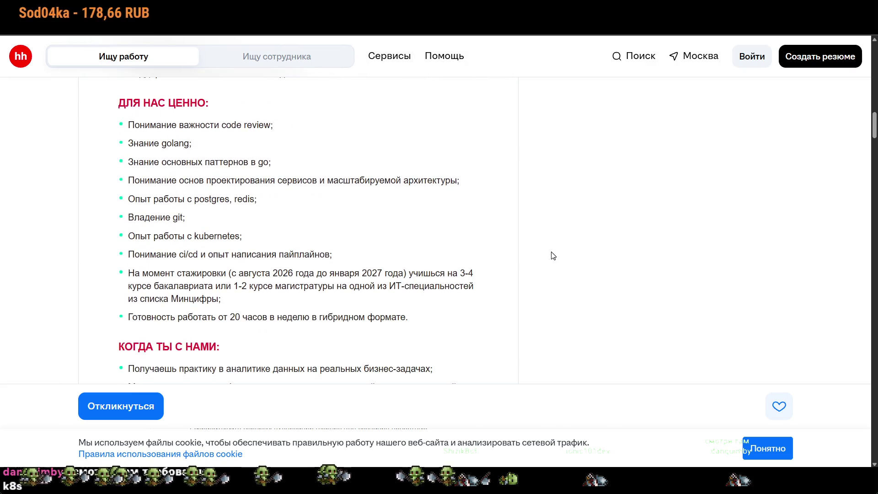
scroll(553, 256, up, 5)
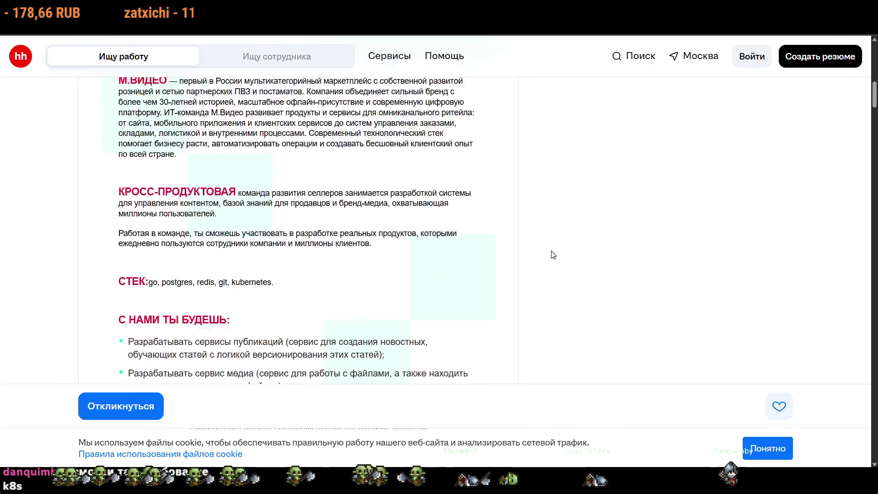
scroll(553, 256, up, 2)
scroll(554, 255, down, 2)
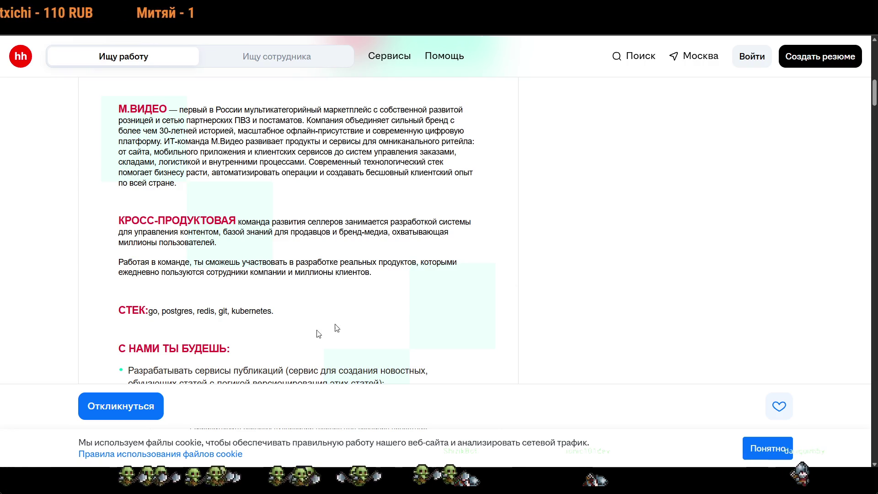
mouse_move(230, 313)
mouse_down()
mouse_move(269, 319)
mouse_move(270, 350)
mouse_up()
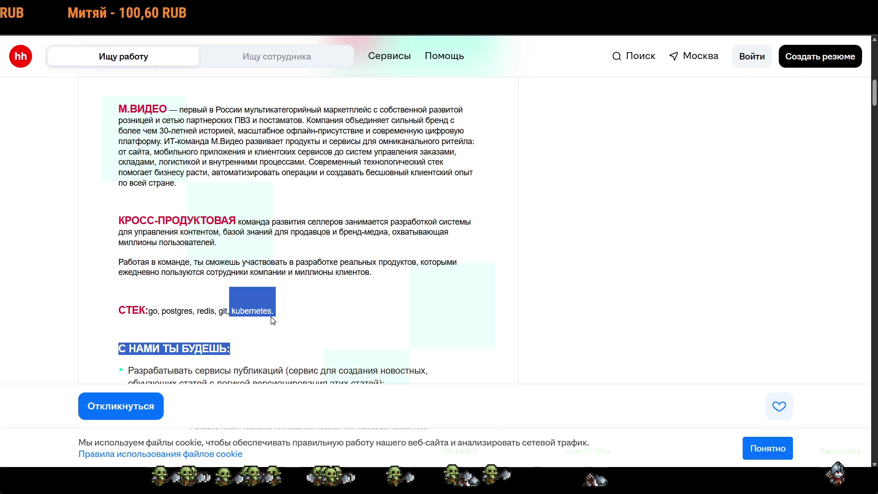
Select the word kubernetes in the go, postgres, redis, git, kubernetes stack line.
double_click(269, 314)
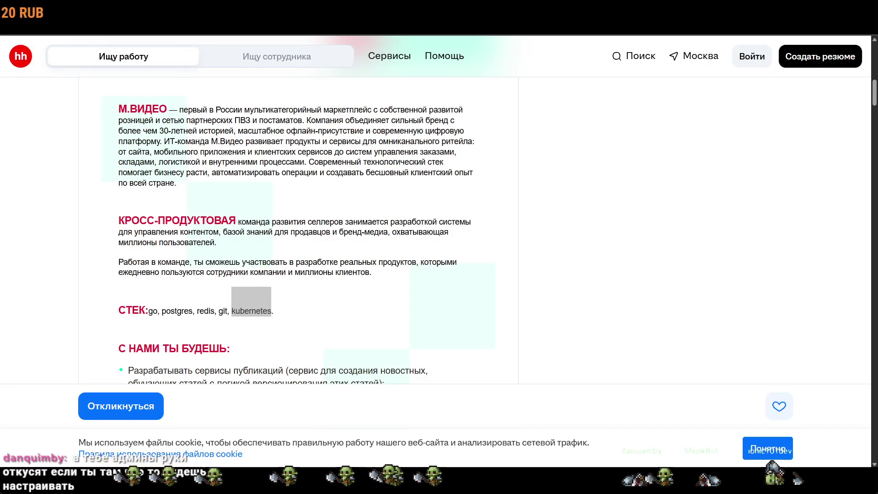
Scroll to the ДЛЯ НАС ЦЕННО list and briefly highlight the kubernetes experience requirement.
scroll(605, 200, down, 2)
scroll(600, 196, down, 1)
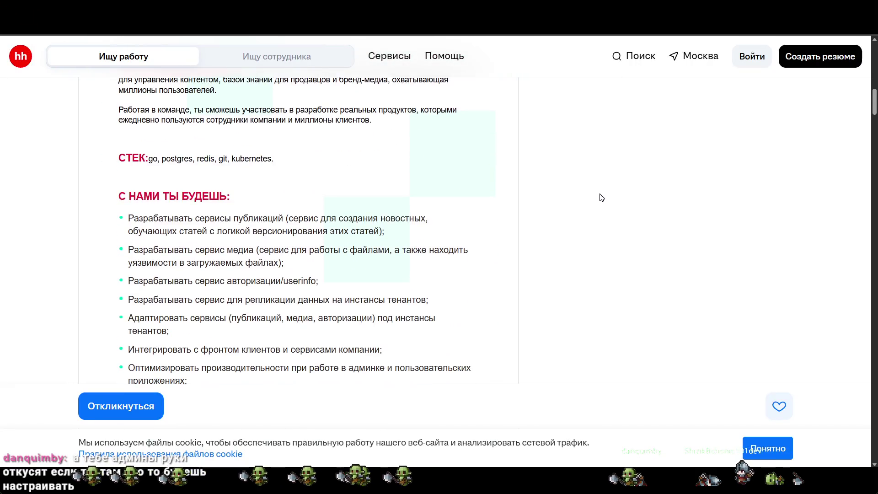
scroll(598, 196, down, 5)
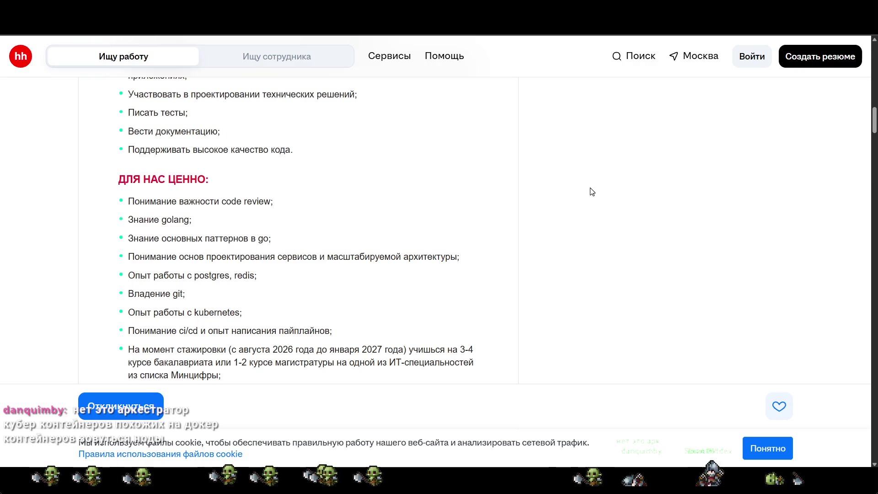
scroll(591, 188, down, 2)
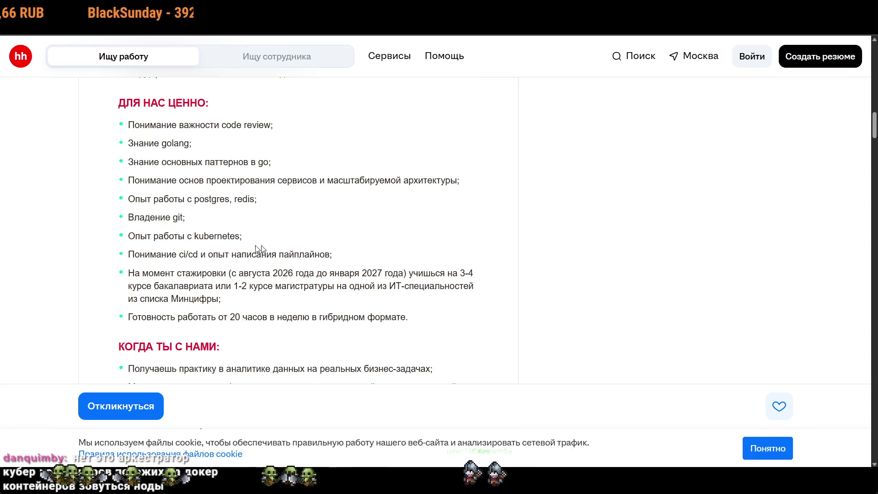
drag(180, 254, 191, 236)
click(238, 311)
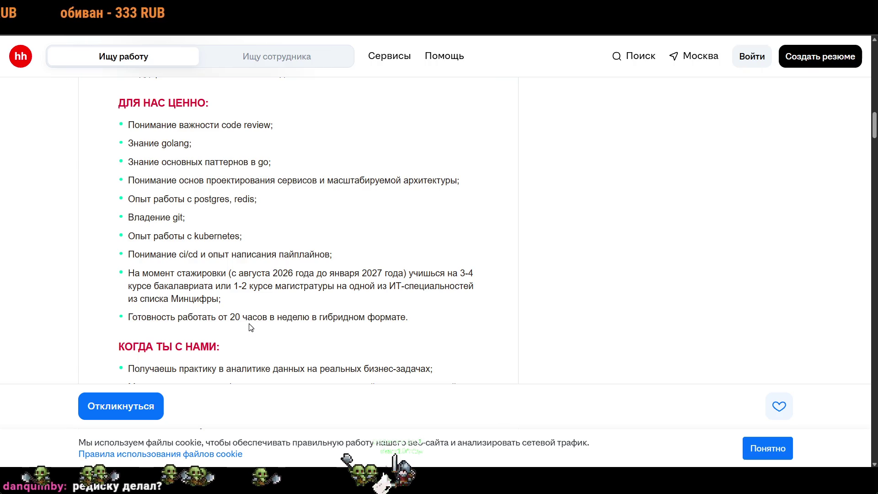
Highlight the '3-4 курсе бакалавриата' requirement, then select postgres and clear the selection.
drag(458, 273, 215, 287)
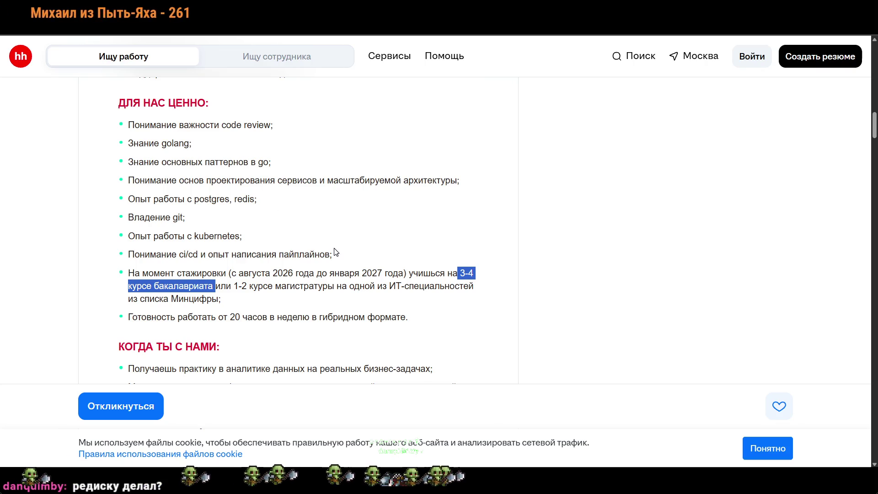
double_click(212, 199)
click(272, 270)
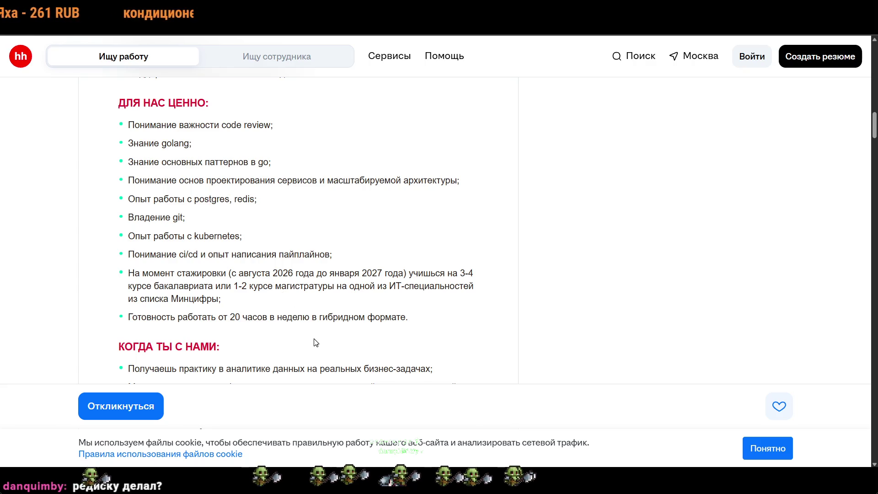
scroll(311, 341, down, 2)
scroll(311, 341, down, 2)
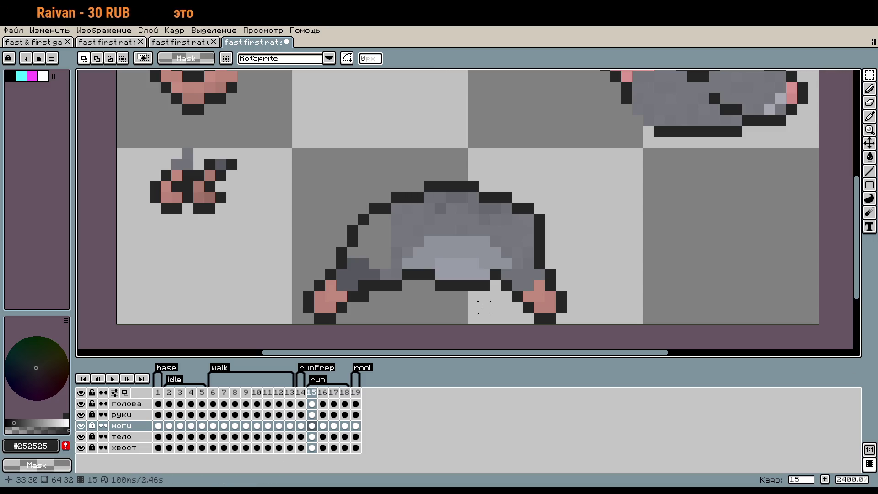
Select the area around the rat's upper back in frame 15 and test-move it up and right.
key(b)
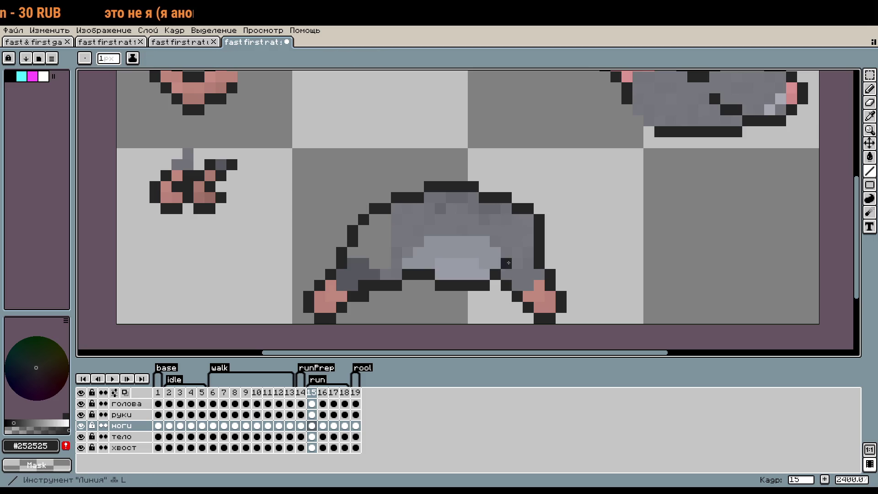
scroll(604, 256, up, 1)
key(m)
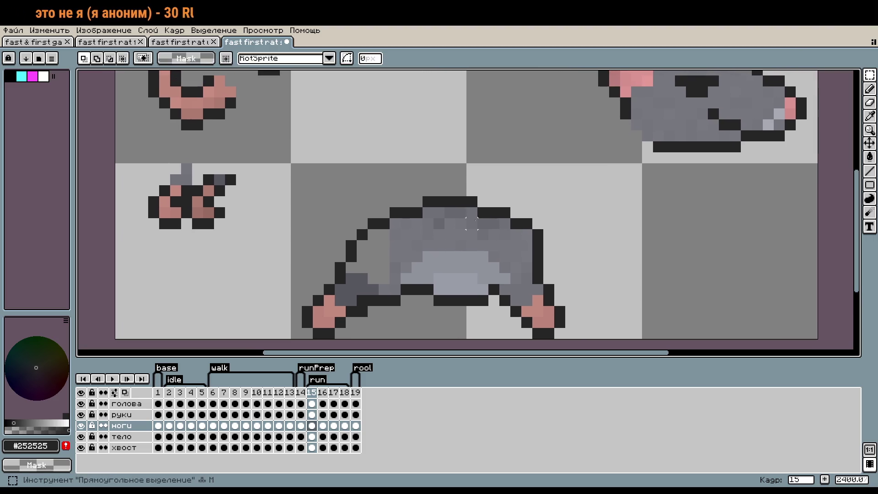
drag(321, 172, 567, 253)
drag(517, 238, 528, 220)
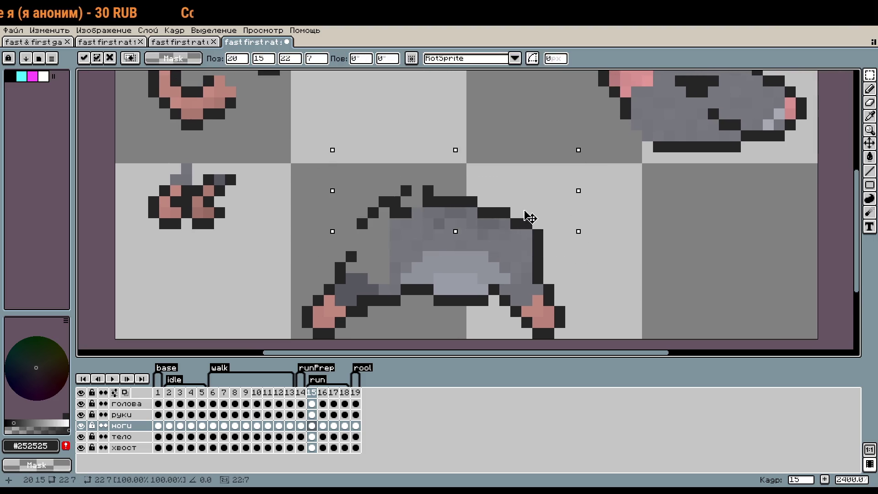
Cancel the trial moves of the back pixels and clear the selection.
key(Escape)
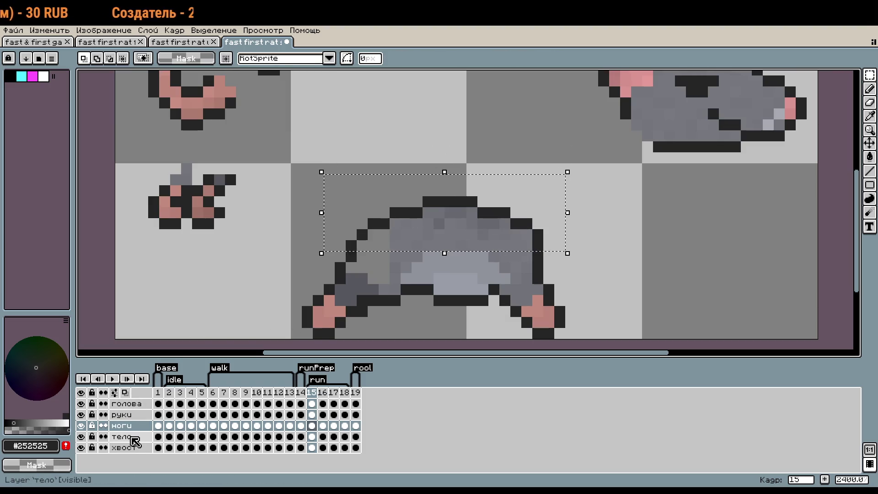
drag(484, 221, 483, 166)
key(Escape)
key(ctrl+d)
On the тело layer, shift the rat body's right half two pixels right and commit.
click(122, 437)
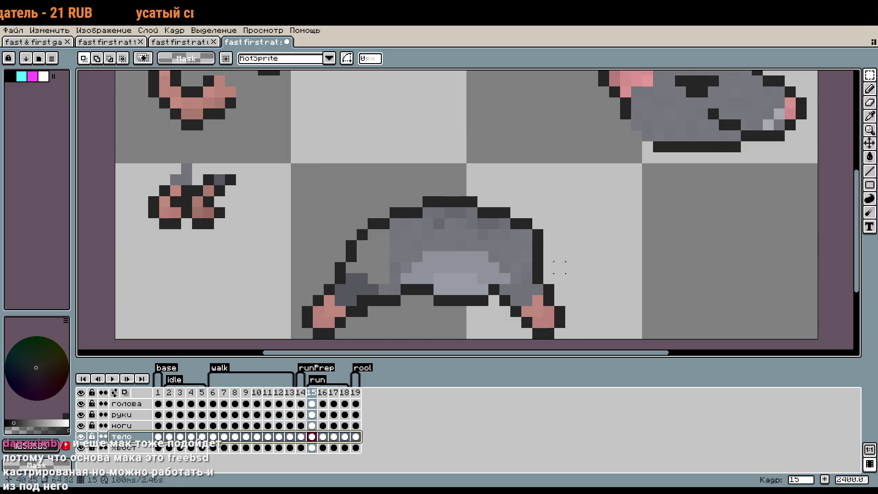
drag(627, 279, 566, 252)
drag(378, 142, 531, 328)
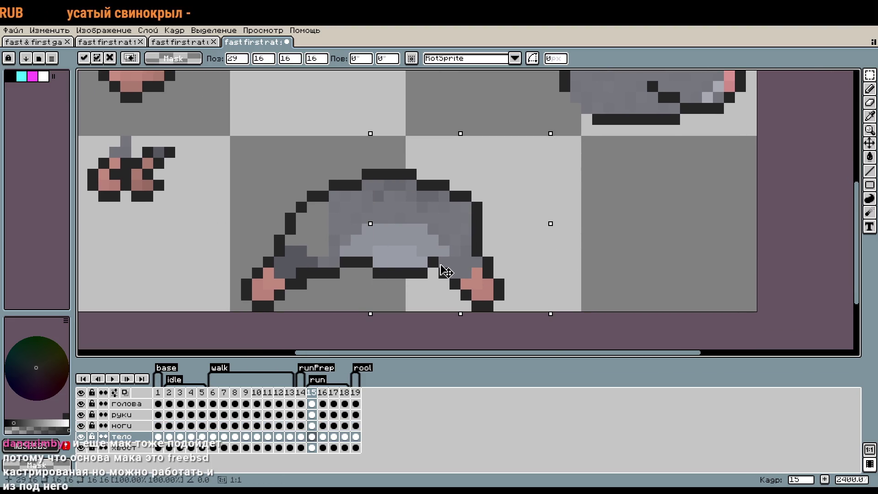
key(ctrl+d)
drag(394, 143, 539, 314)
drag(468, 295, 488, 295)
key(Return)
key(ctrl+d)
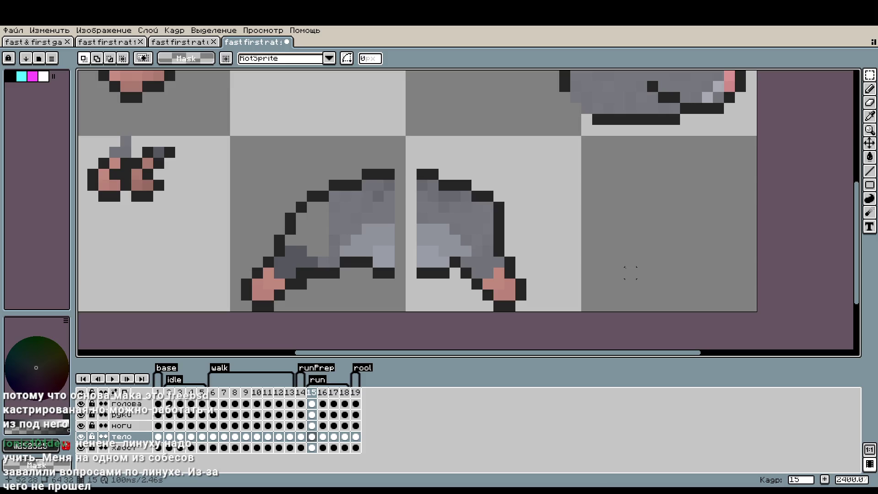
key(w)
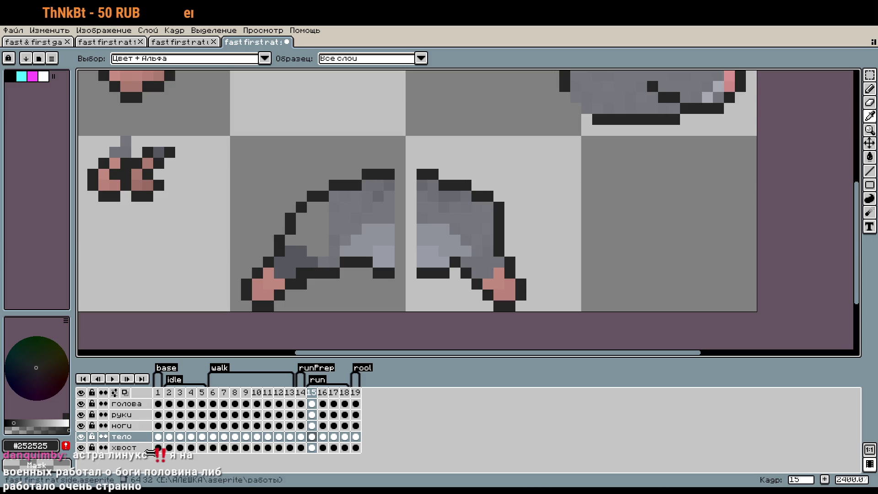
key(m)
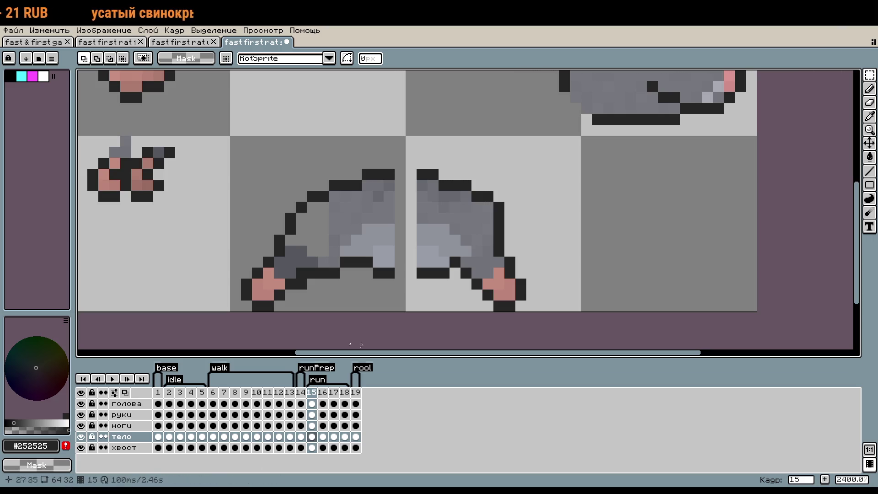
Add a single dark outline pixel on the rat's outline, discarding a trial line.
drag(455, 246, 476, 249)
key(l)
drag(388, 190, 511, 223)
key(ctrl+z)
click(512, 218)
Move the right frame's upper body part up and commit it.
key(m)
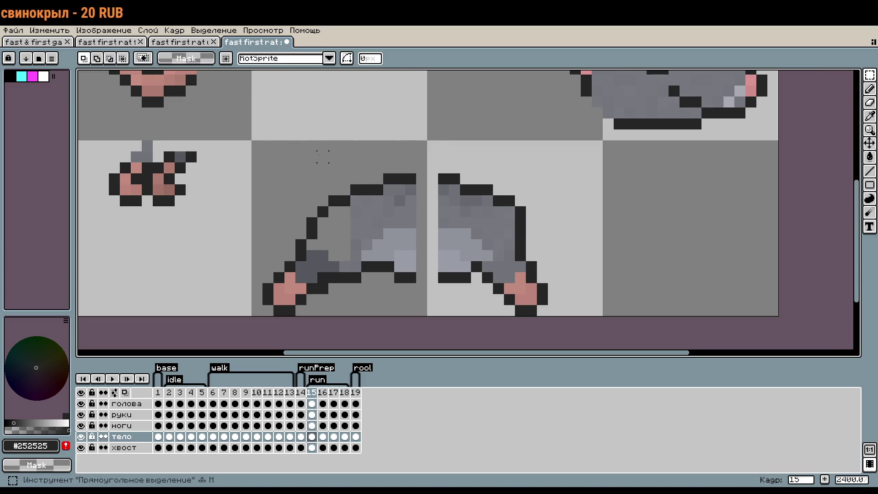
drag(262, 140, 582, 229)
drag(526, 228, 529, 212)
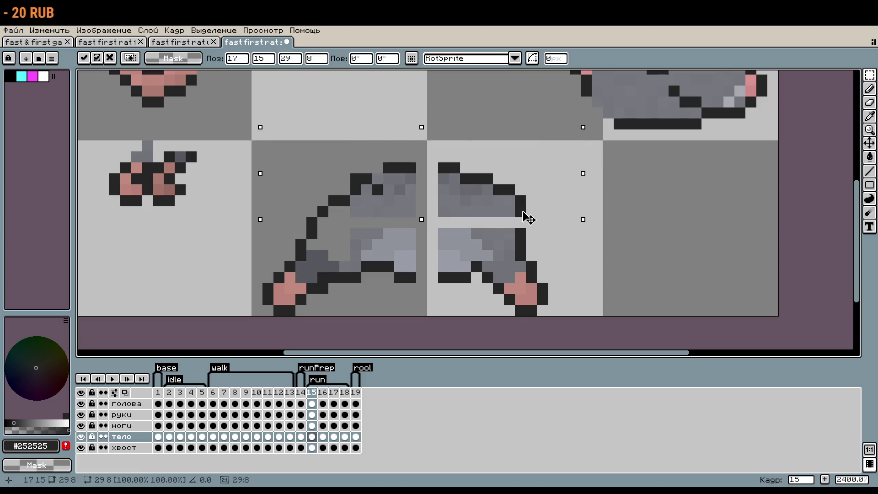
key(Down)
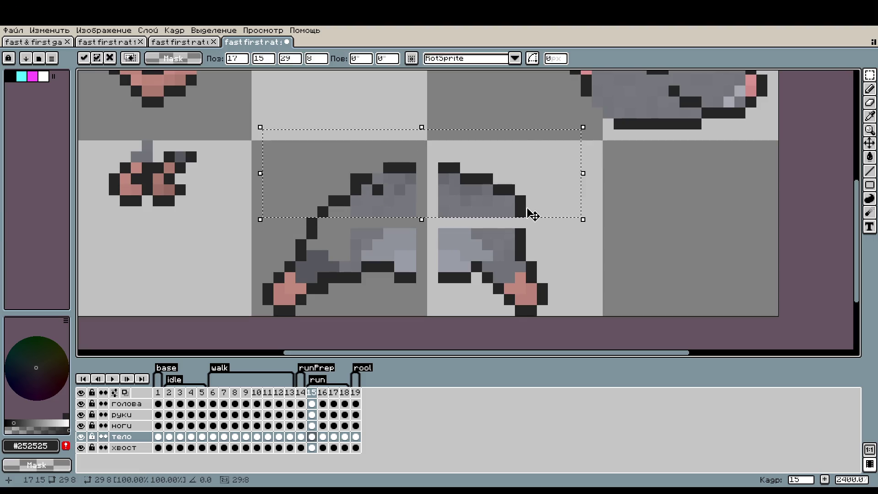
key(Up)
key(ctrl+d)
Shift the right run frame's body and leg two pixels to the right.
drag(444, 166, 567, 304)
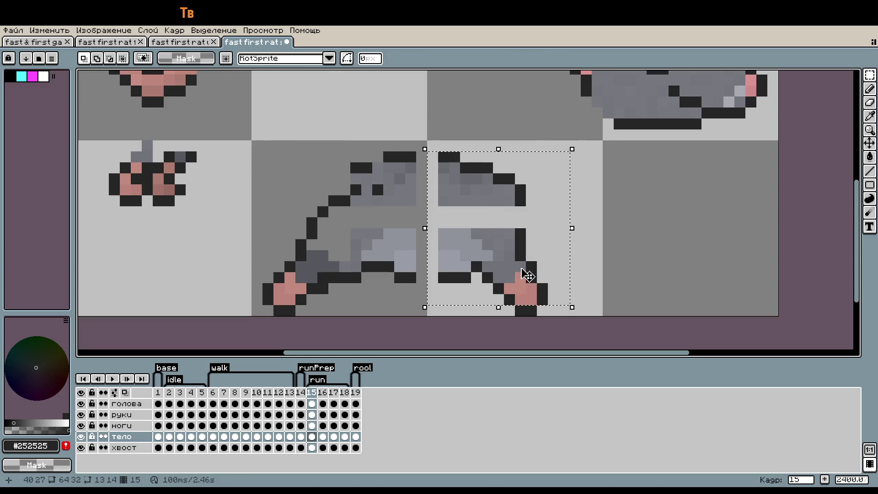
drag(432, 145, 528, 294)
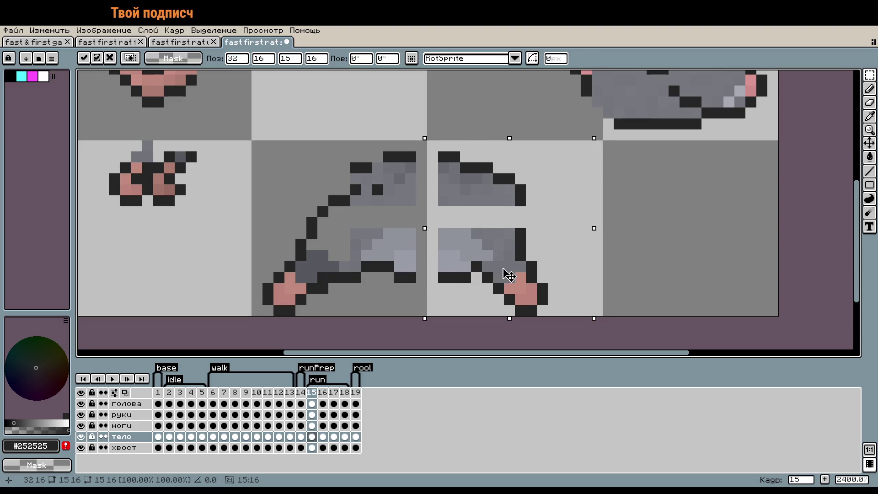
key(Right)
key(Right)
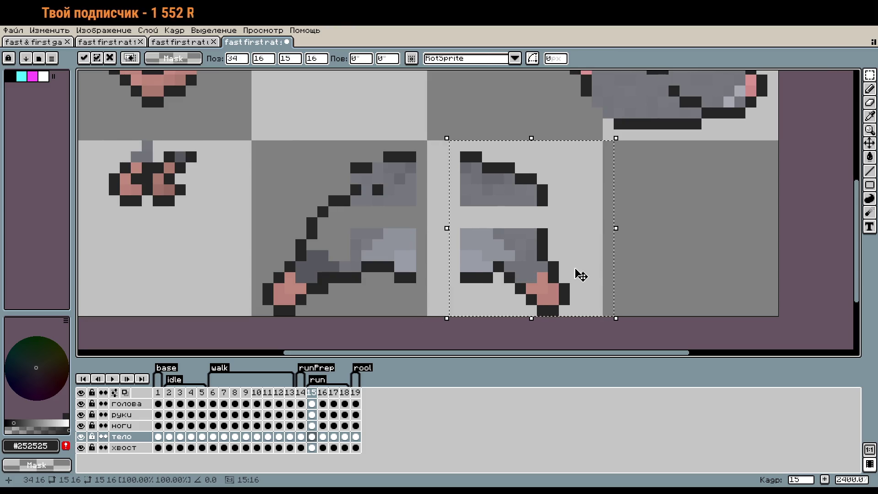
key(ctrl+d)
scroll(629, 235, down, 2)
drag(628, 236, 637, 255)
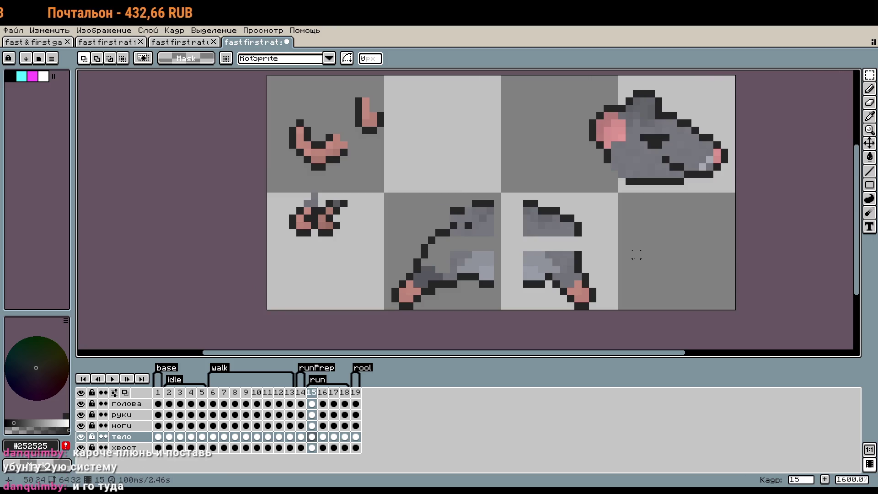
Nudge the left frame's back piece behind the head one pixel right.
scroll(636, 255, up, 2)
drag(386, 99, 572, 213)
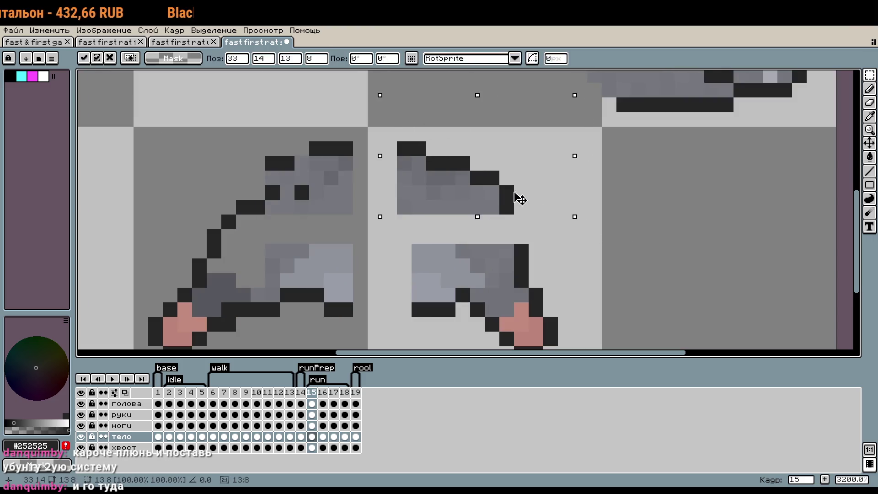
key(ctrl+d)
drag(237, 128, 353, 213)
key(Right)
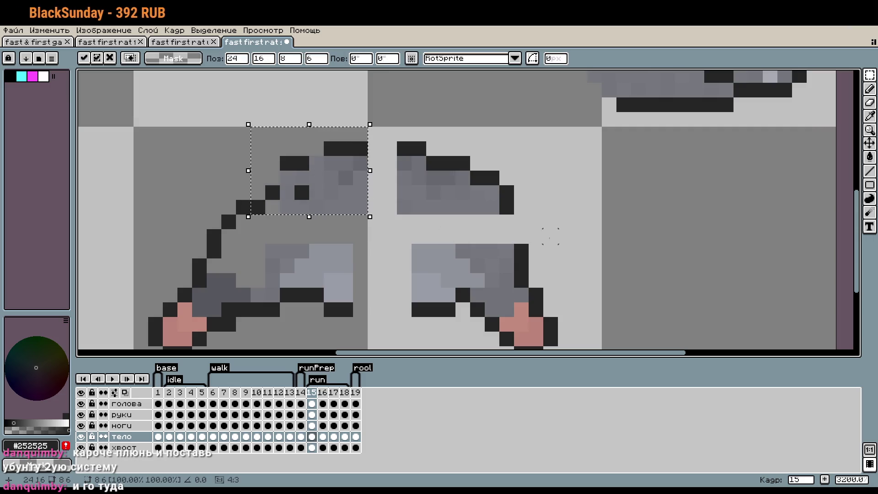
key(ctrl+d)
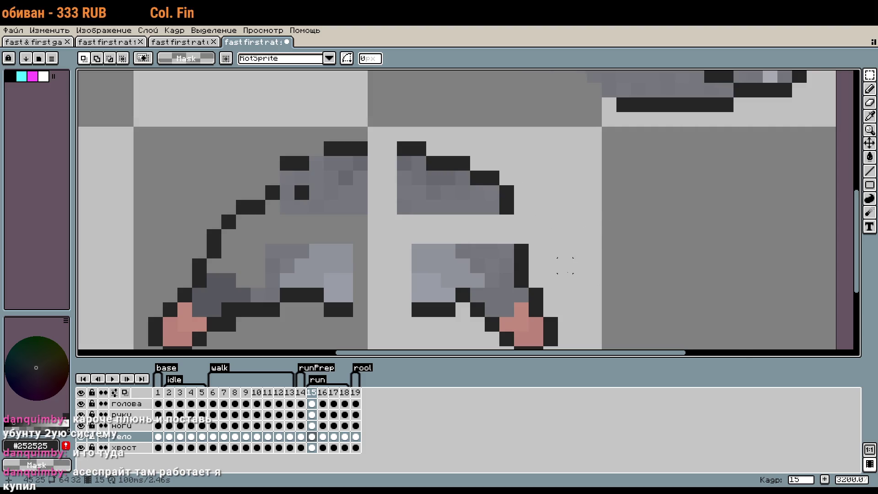
Pencil #252525 outline pixels beside the hind leg and along the back edge, erasing a misplaced one.
scroll(565, 265, up, 1)
scroll(503, 257, up, 1)
key(i)
key(b)
click(490, 195)
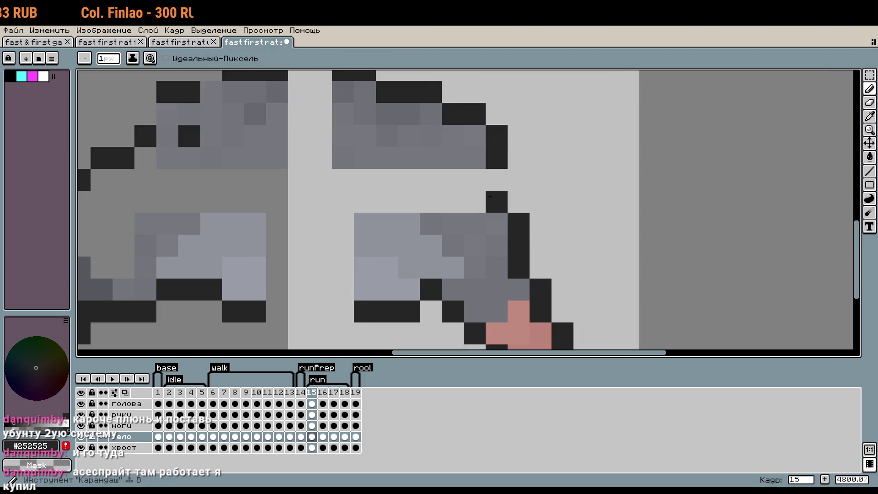
drag(496, 180, 518, 201)
scroll(603, 227, down, 1)
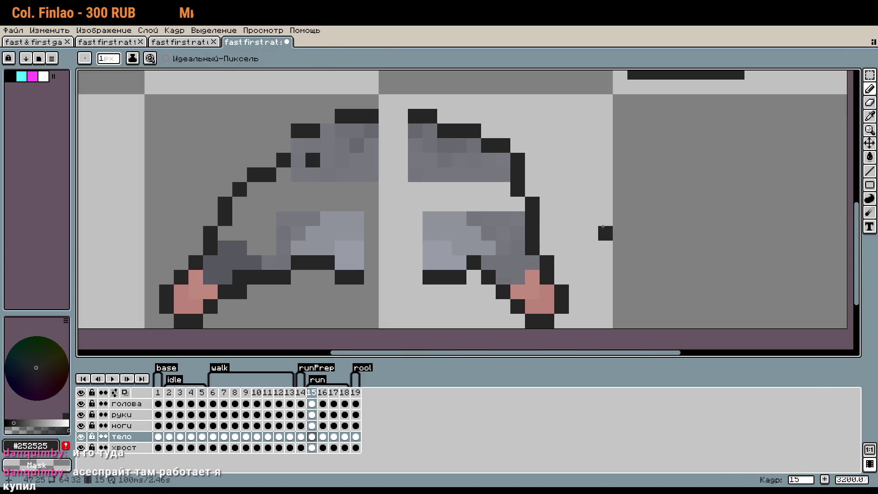
click(547, 247)
right_click(532, 248)
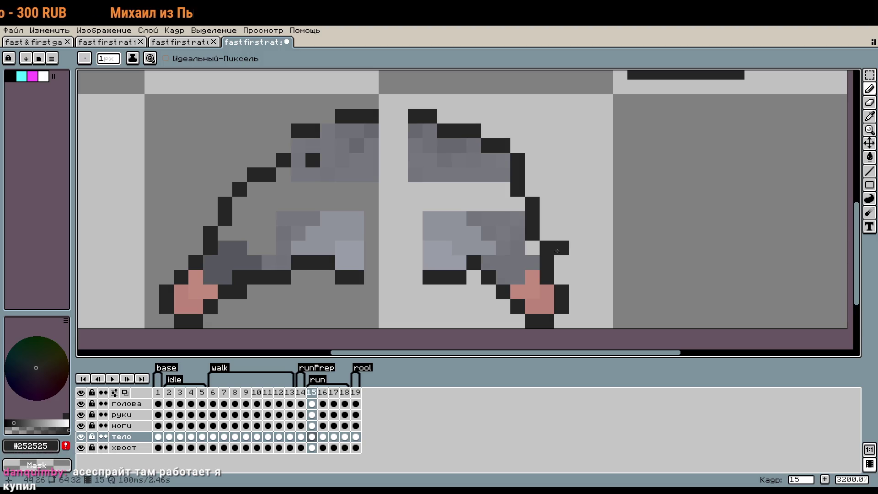
Refill the erased pixel with the #707278 body grey.
scroll(548, 250, up, 1)
key(i)
click(487, 243)
key(b)
click(517, 246)
Re-sample the body grey from the rat's right half and bring both run frames' legs into view.
key(i)
click(494, 224)
key(v)
key(b)
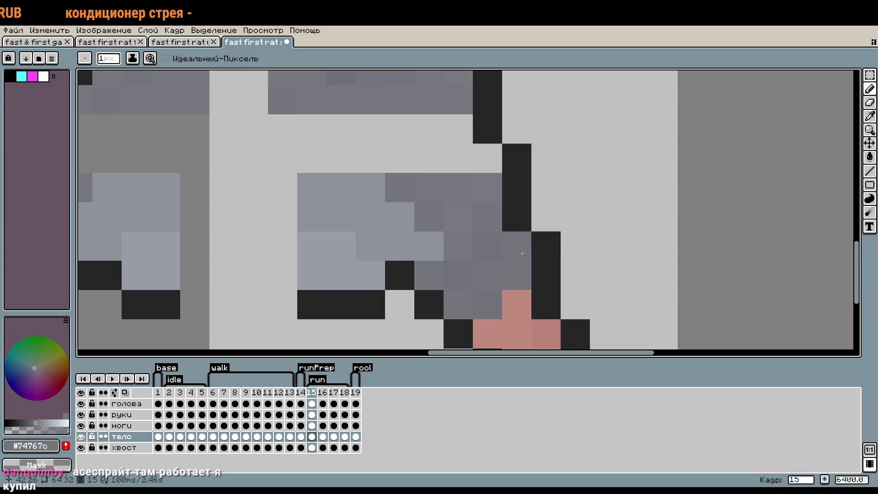
alt+click(493, 237)
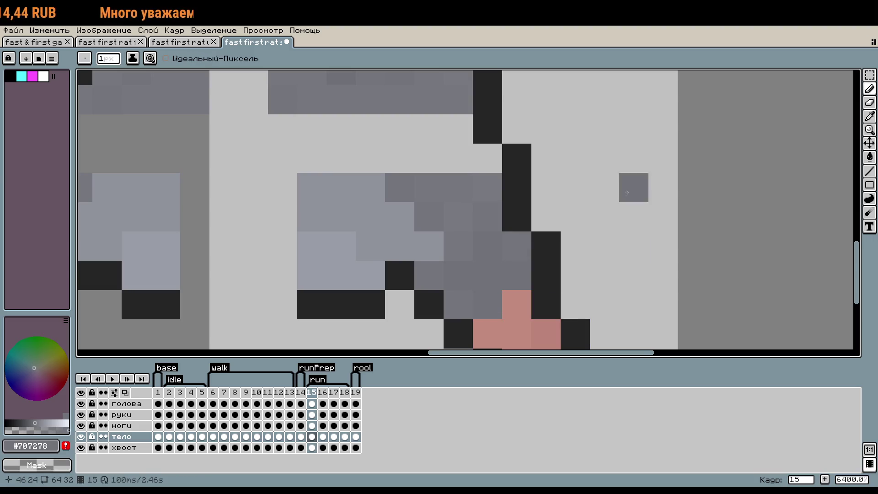
scroll(633, 242, down, 1)
scroll(628, 227, down, 1)
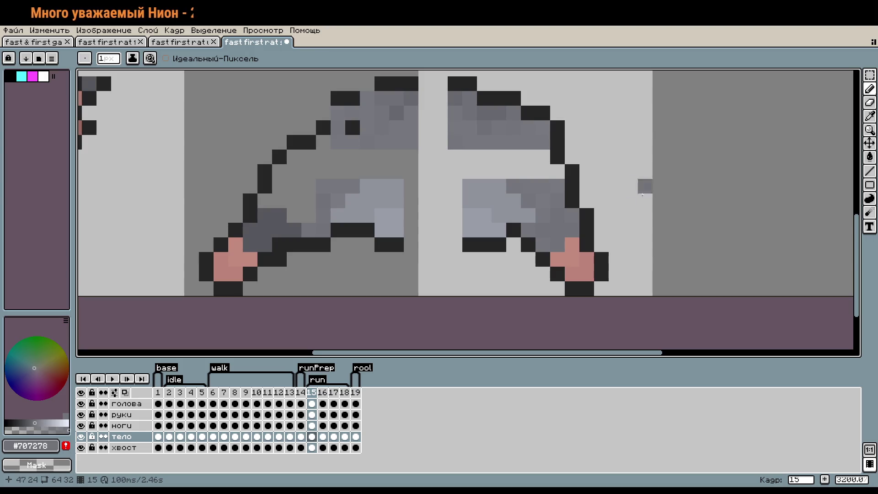
scroll(659, 216, down, 1)
drag(637, 206, 657, 236)
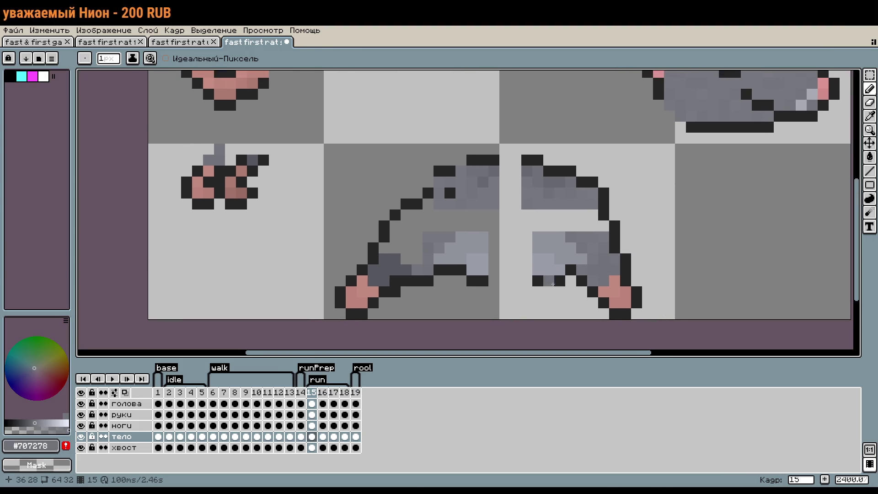
Draw dark bottom and top outlines joining the two body halves.
alt+click(478, 278)
click(515, 280)
drag(494, 280, 527, 281)
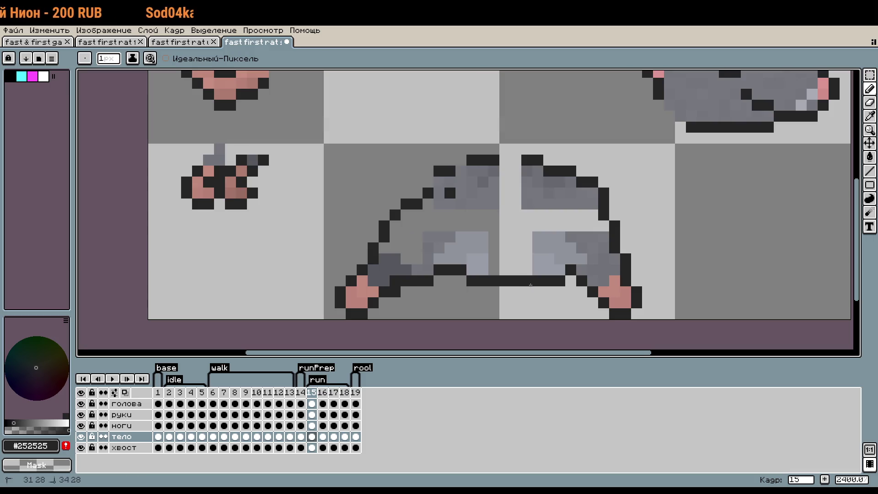
drag(505, 159, 516, 160)
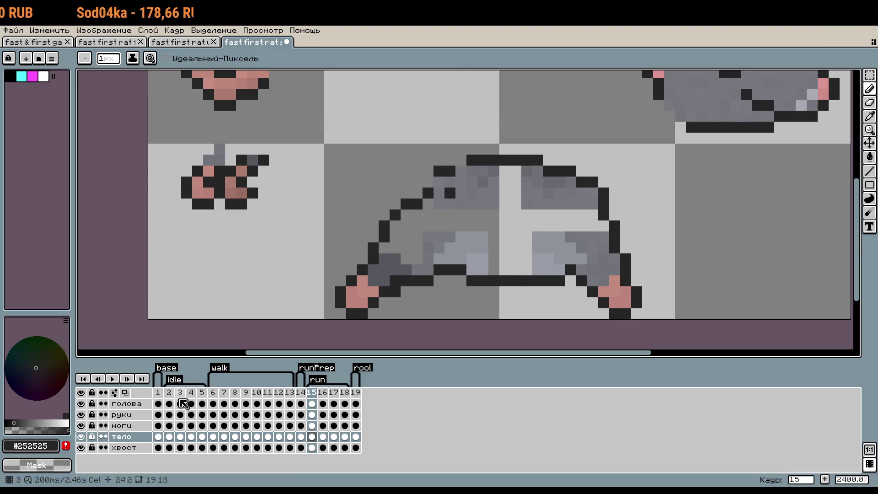
Erase stray dark pixels on the ноги layer, then add a dark pixel beside the body on тело.
click(122, 425)
drag(430, 192, 406, 204)
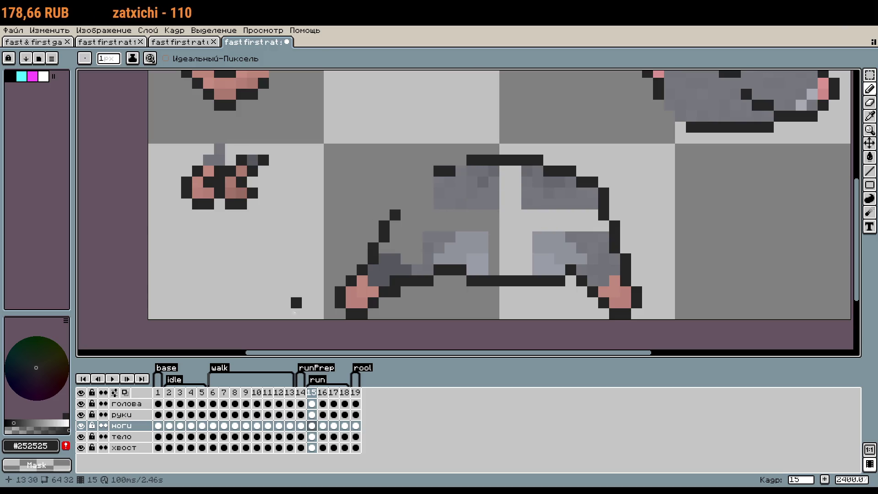
click(122, 437)
click(459, 169)
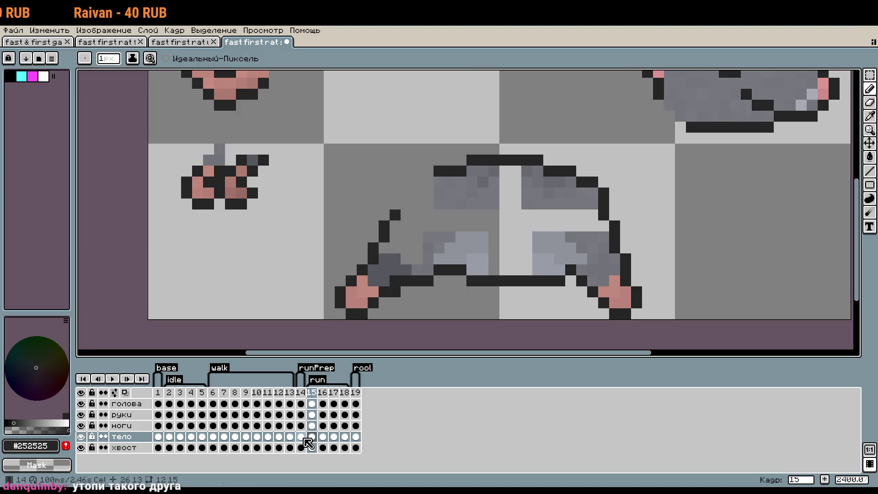
click(468, 196)
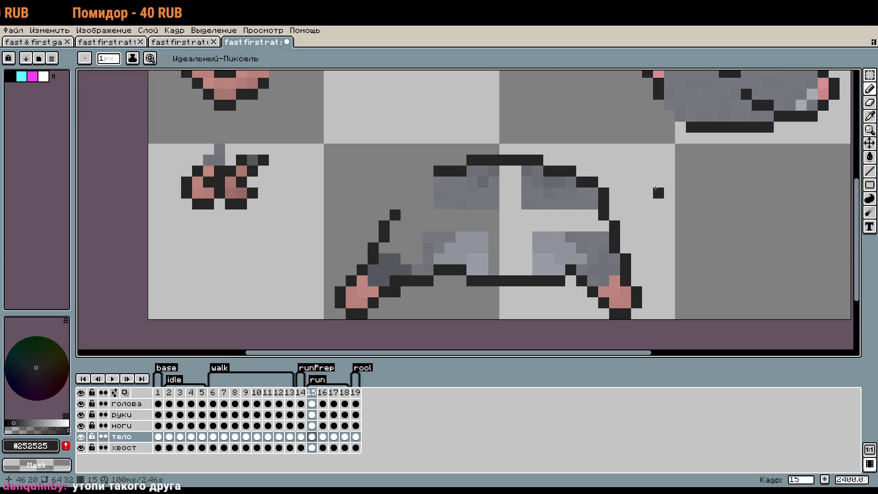
scroll(649, 192, down, 3)
key(m)
click(125, 403)
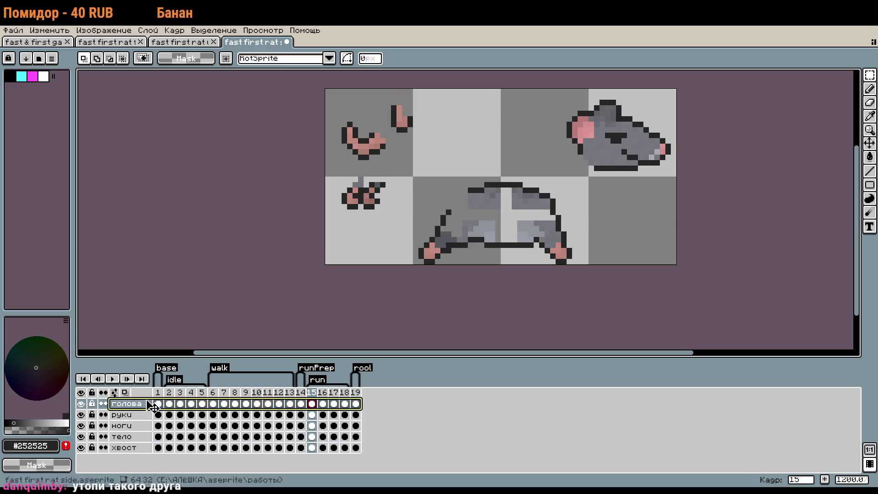
drag(526, 92, 678, 196)
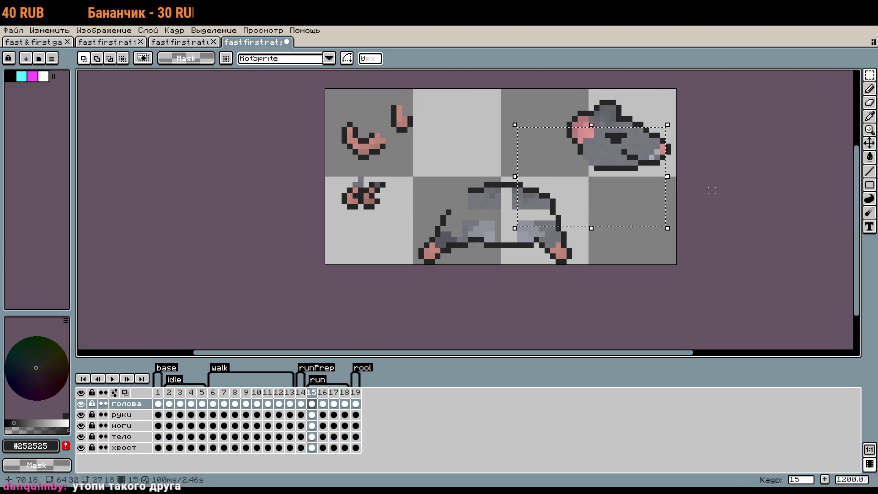
click(580, 102)
mouse_move(657, 163)
mouse_down()
mouse_move(615, 224)
mouse_move(633, 226)
mouse_up()
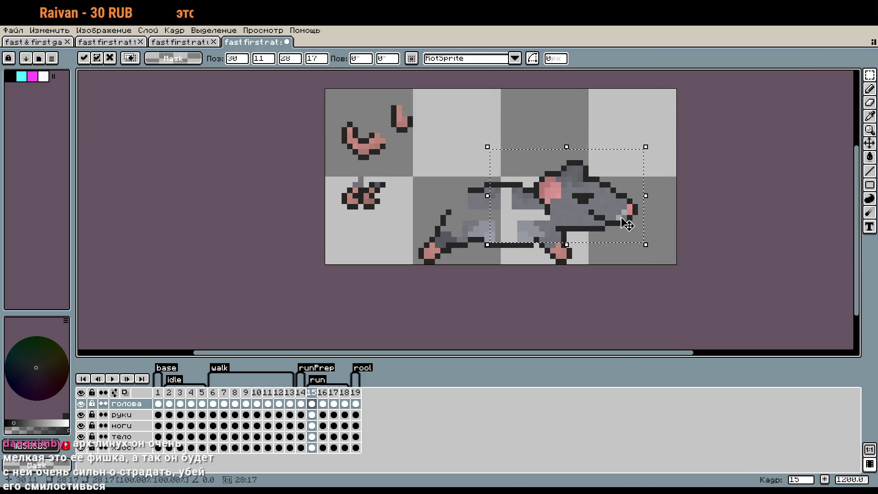
key(Escape)
scroll(563, 206, up, 1)
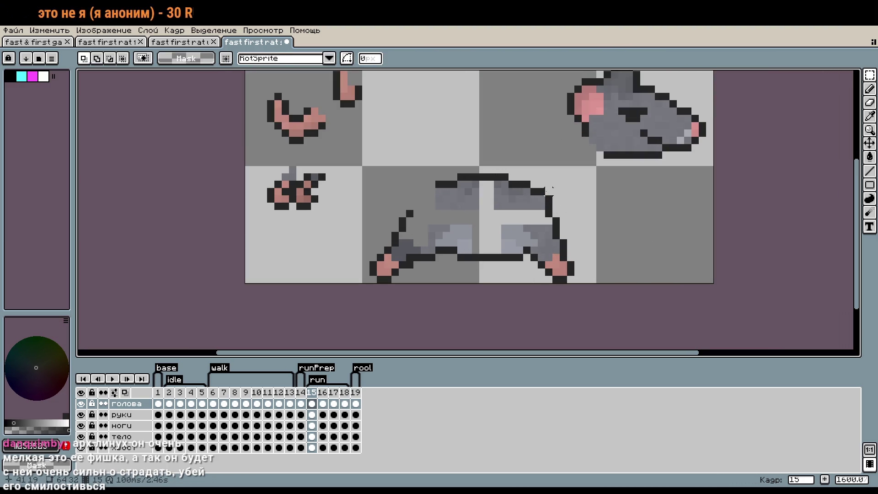
drag(554, 179, 396, 212)
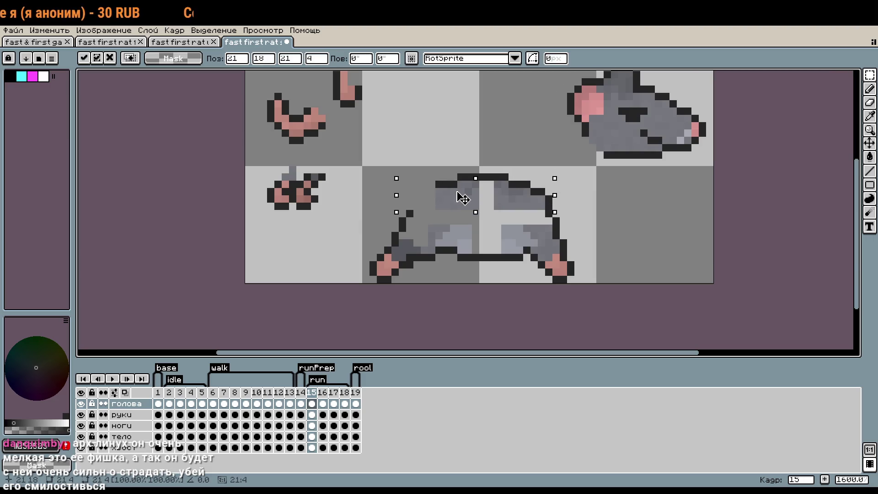
On the тело layer, move the top of the rat's body down one pixel.
click(619, 220)
drag(553, 164, 396, 205)
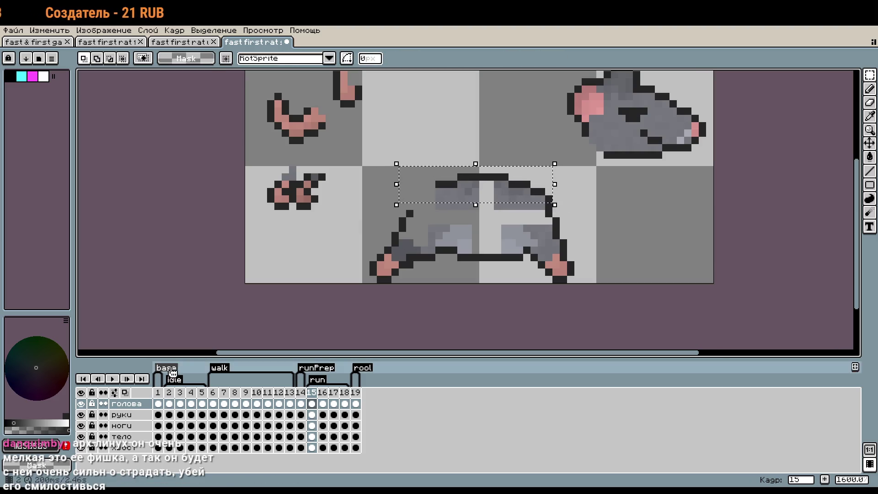
click(122, 437)
click(503, 194)
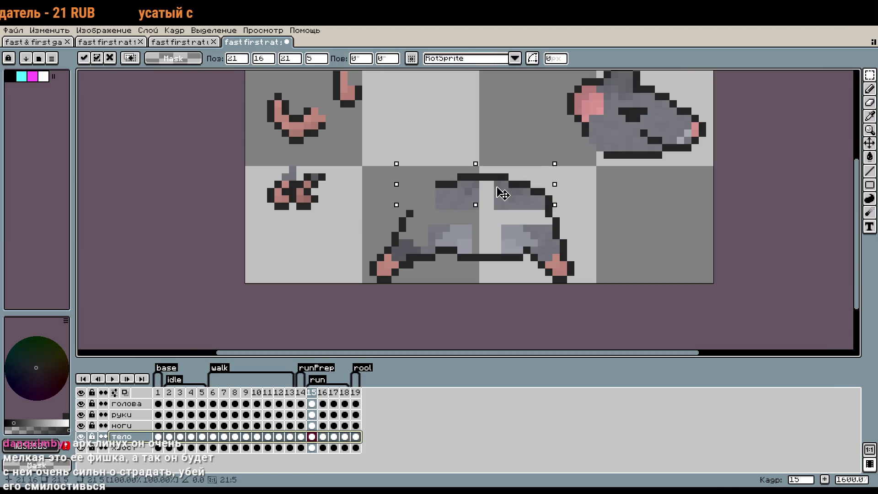
drag(503, 194, 503, 201)
click(607, 206)
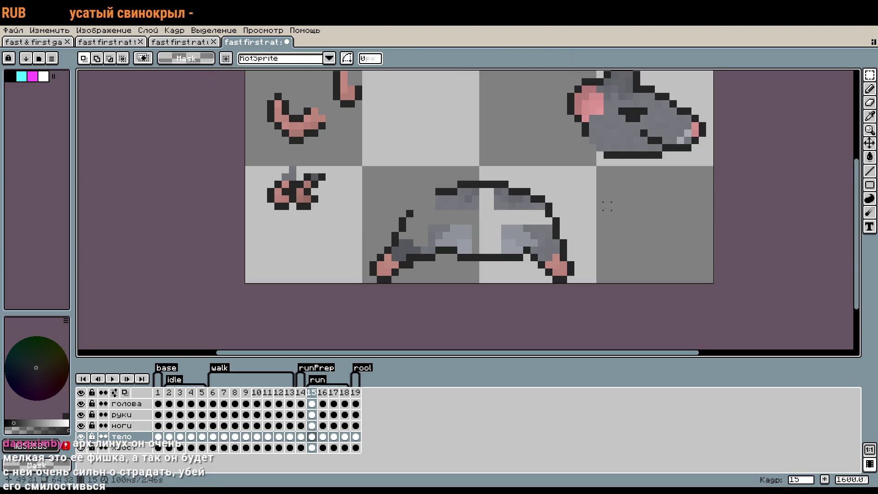
Extend the back outline arc with #252525 pixels and recentre the sprite sheet.
key(i)
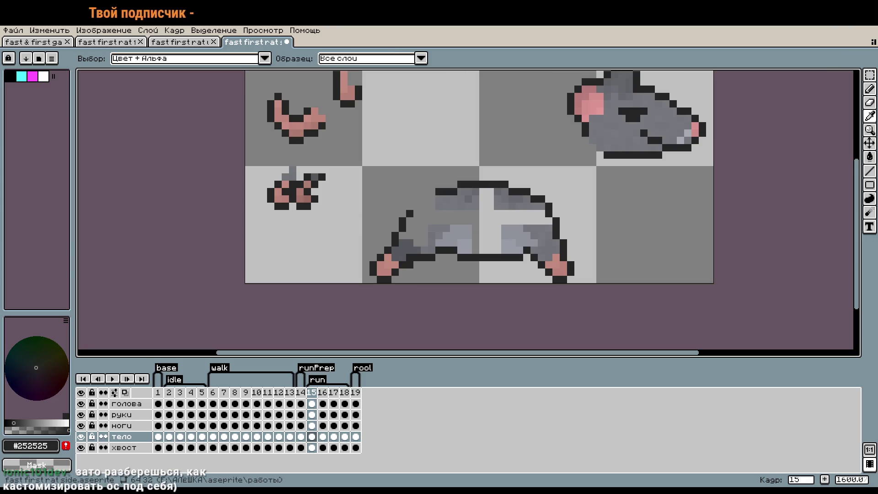
scroll(538, 228, up, 3)
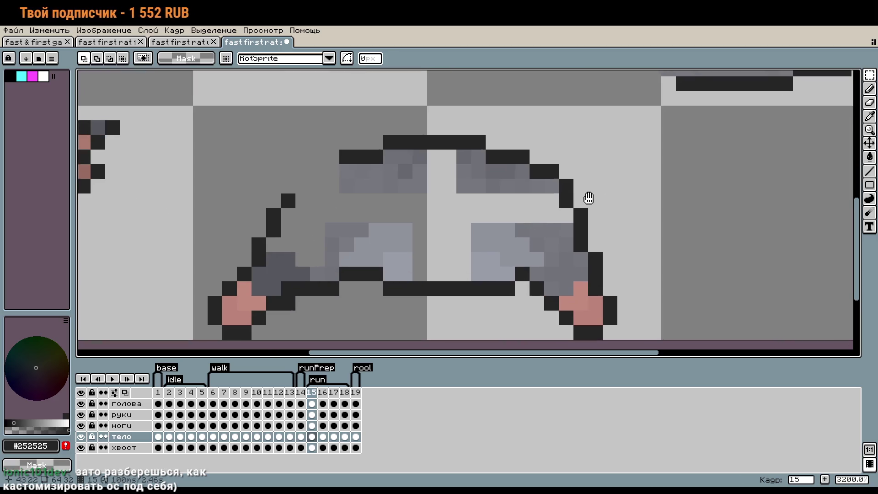
scroll(526, 211, up, 1)
scroll(541, 297, down, 2)
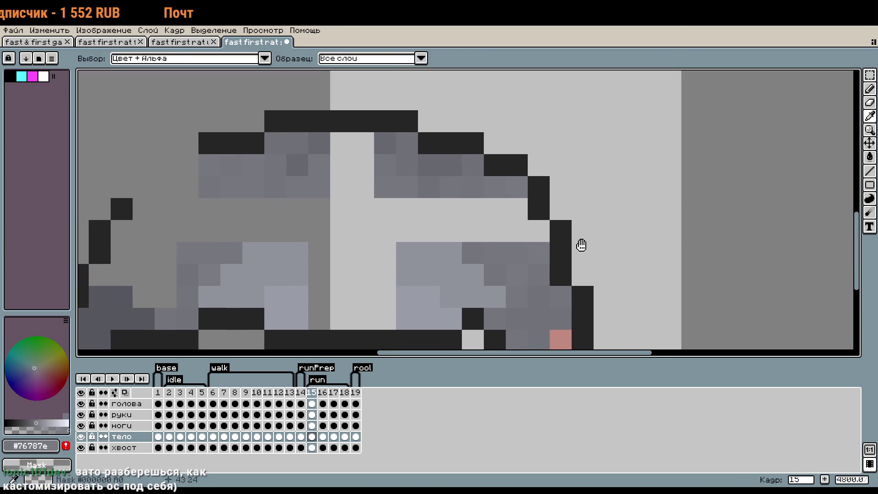
key(b)
scroll(625, 226, up, 1)
scroll(455, 142, up, 1)
alt+click(431, 137)
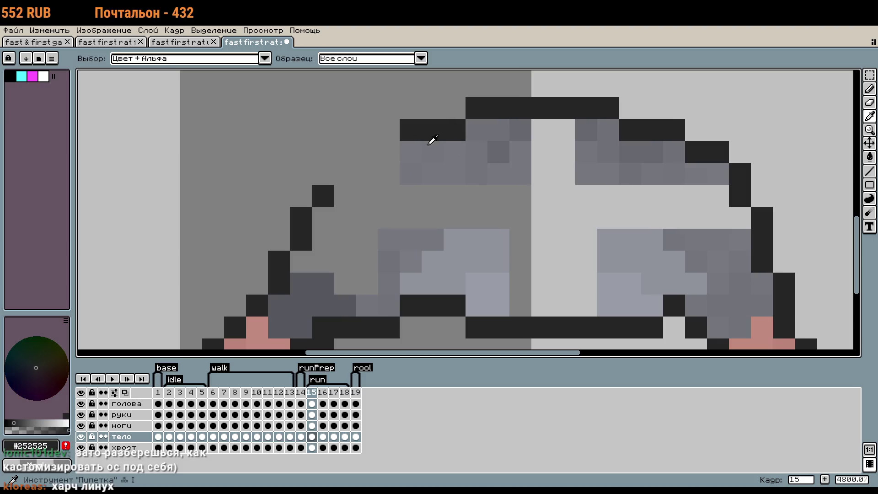
drag(389, 151, 346, 174)
scroll(485, 221, down, 3)
scroll(485, 221, down, 1)
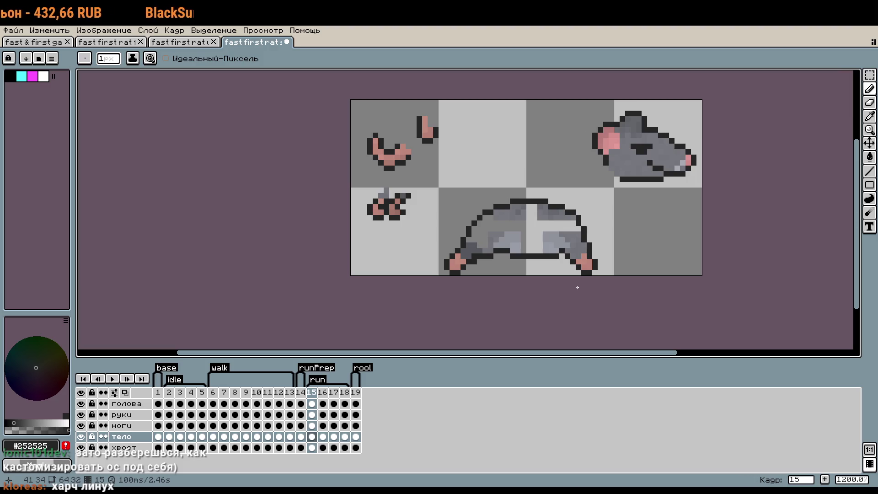
drag(619, 283, 635, 313)
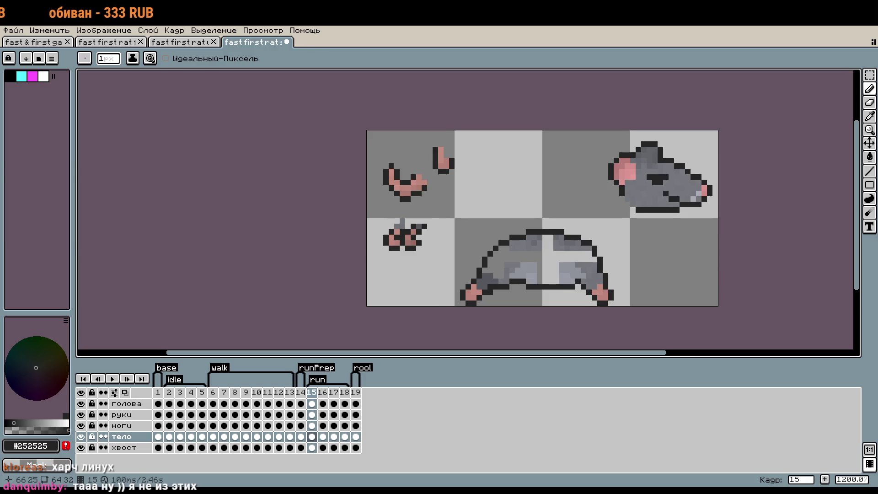
drag(731, 270, 640, 257)
drag(681, 228, 653, 250)
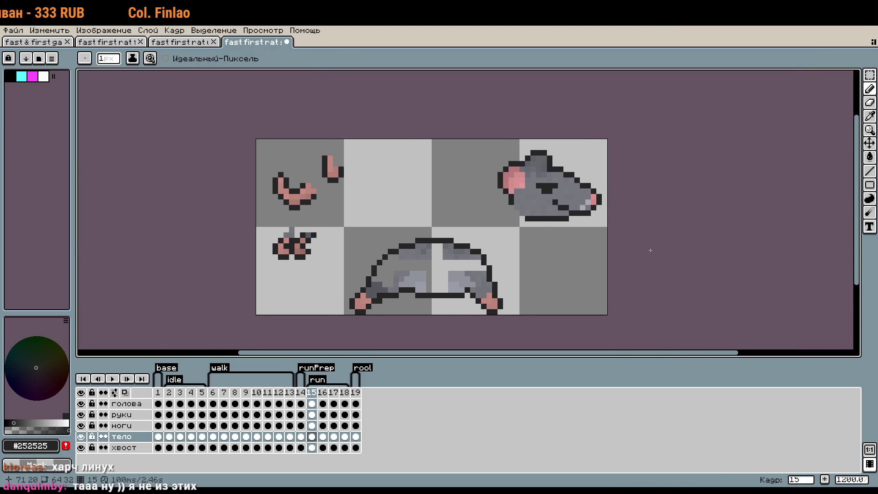
On the голова layer, move the rat head down-left onto the body, one pixel lower.
key(v)
click(396, 262)
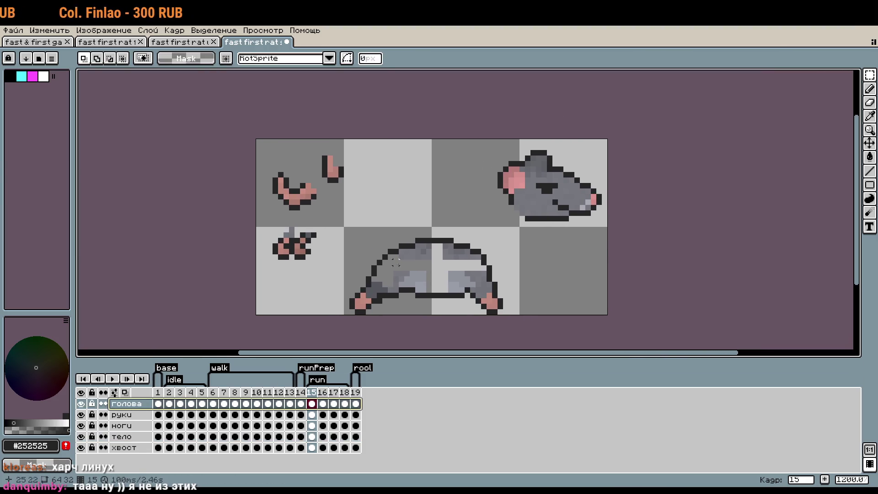
drag(578, 236, 554, 285)
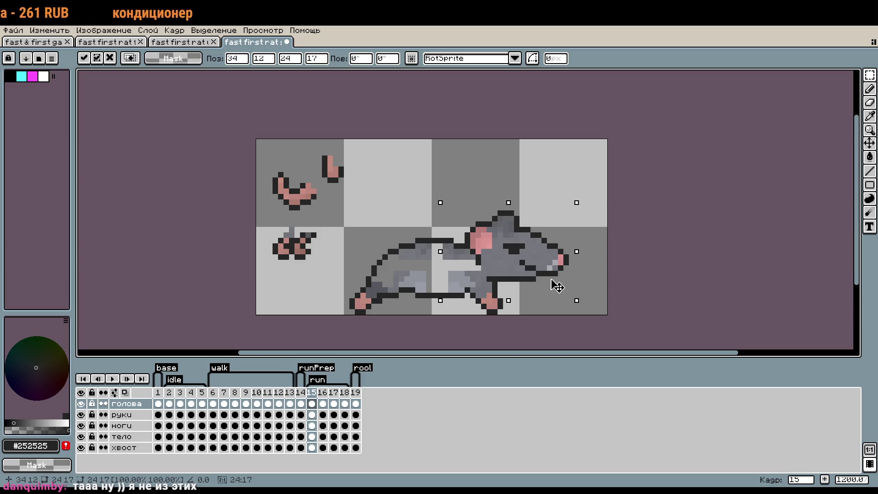
drag(555, 285, 555, 289)
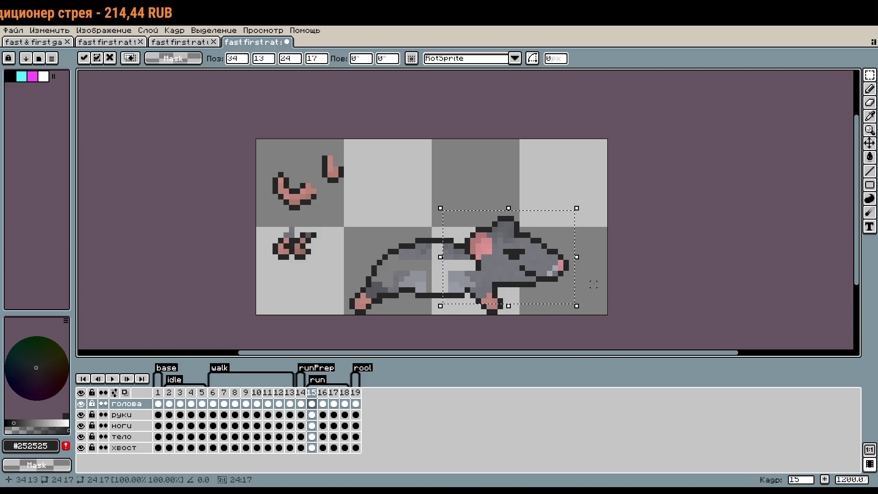
key(ctrl+d)
scroll(561, 290, up, 4)
Darken the grey pixel where the head meets the body.
key(i)
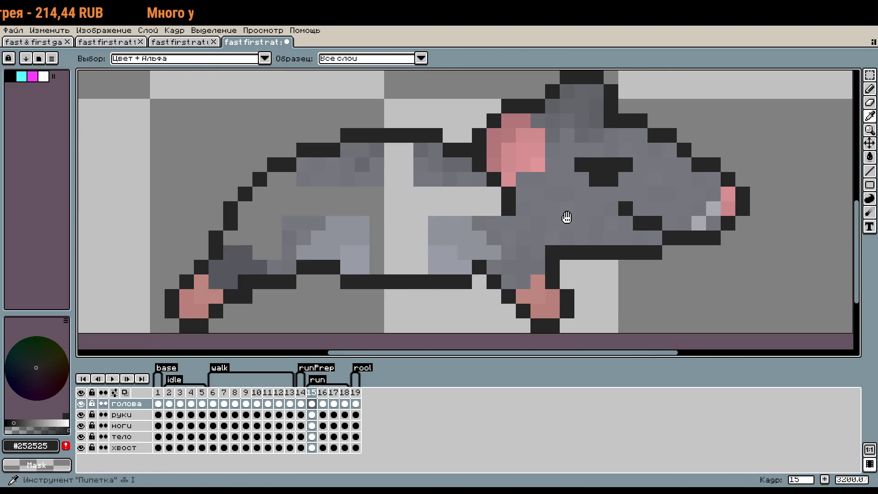
click(537, 238)
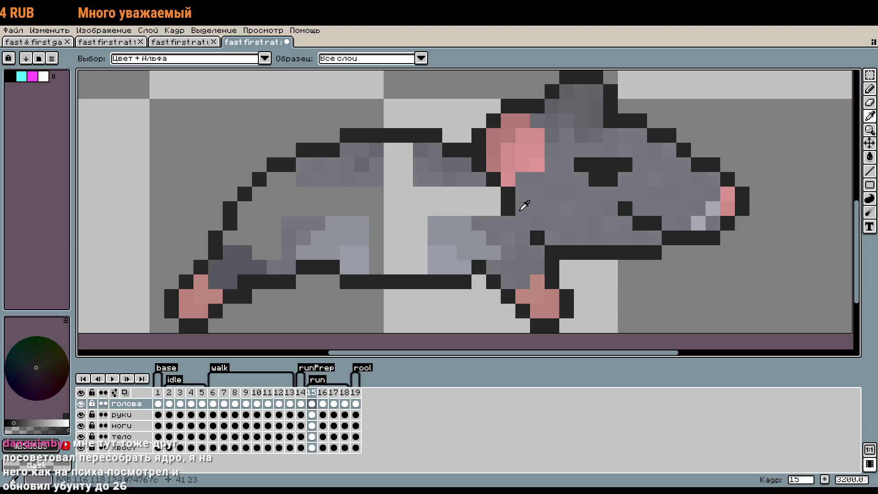
key(b)
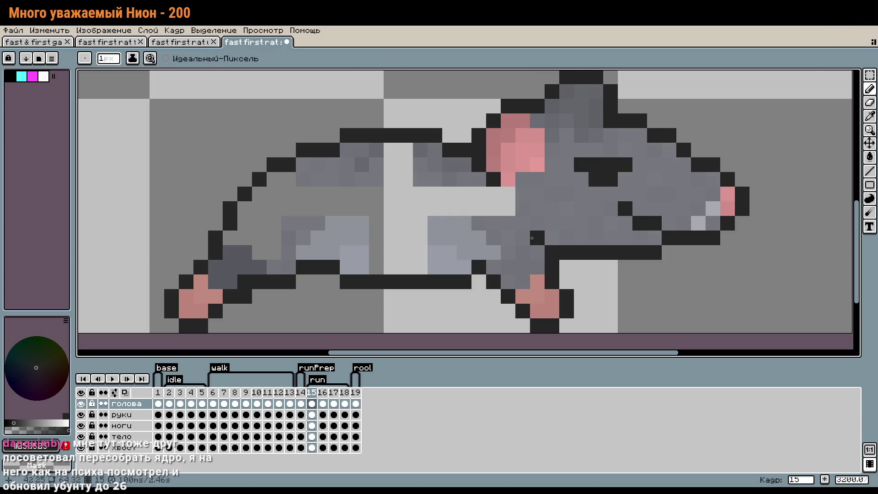
scroll(613, 223, down, 3)
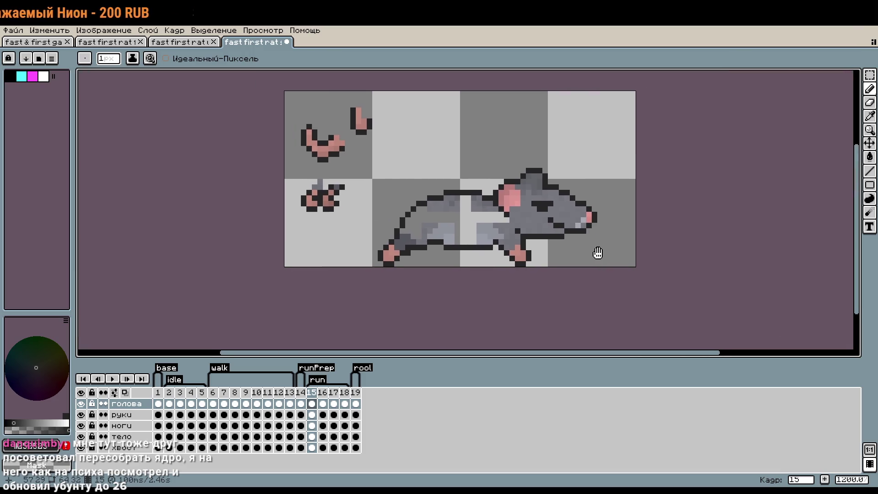
scroll(589, 259, down, 2)
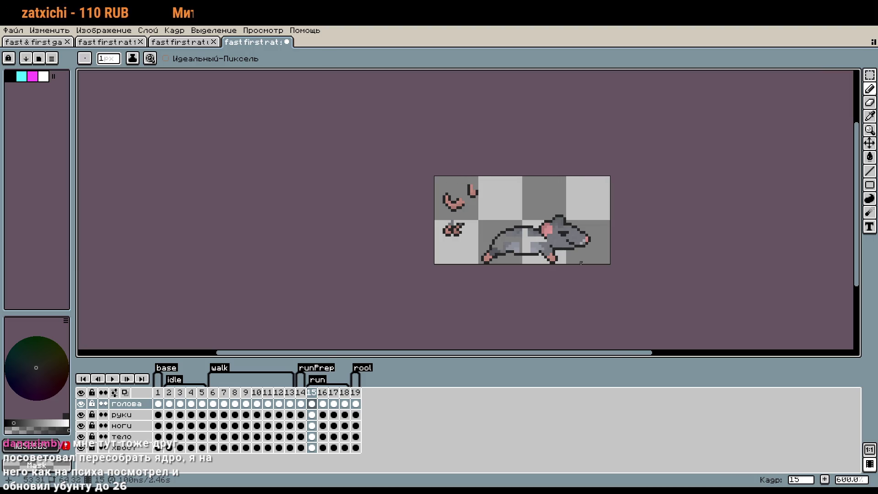
scroll(581, 254, up, 5)
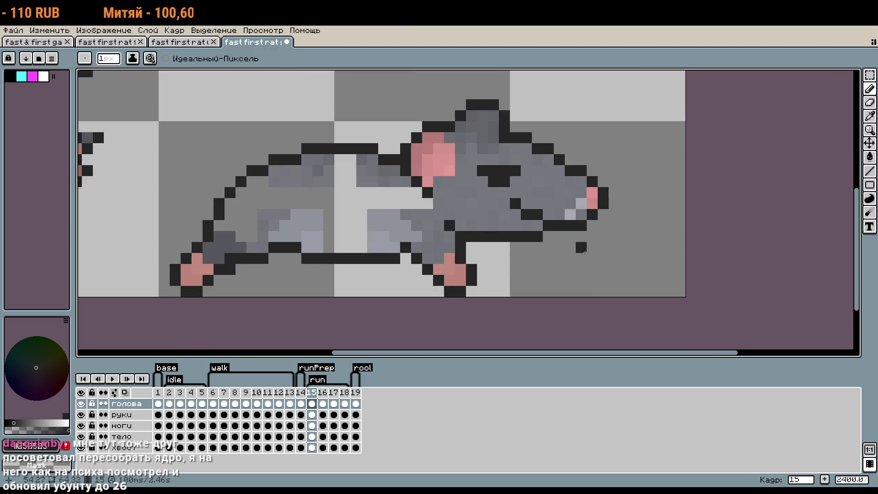
scroll(598, 273, down, 3)
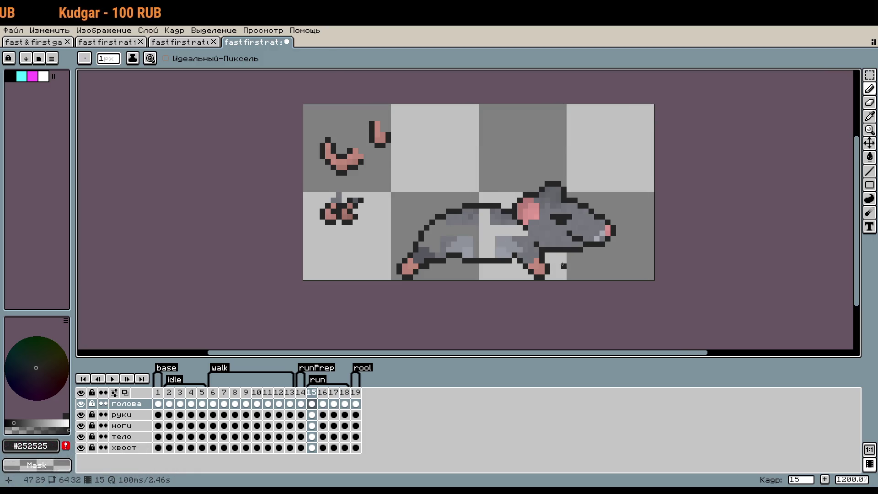
scroll(564, 266, up, 2)
scroll(562, 256, up, 1)
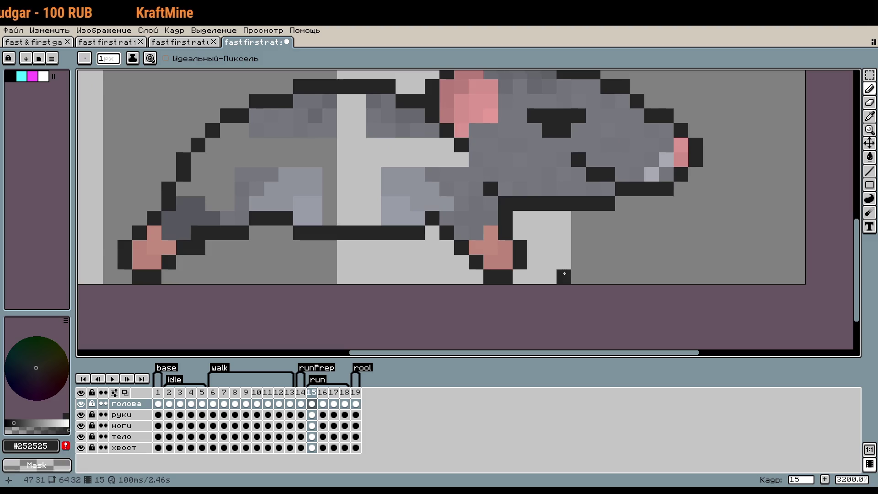
key(m)
On the тело layer, shift the lower foot one pixel to the right.
drag(500, 251, 571, 284)
click(622, 261)
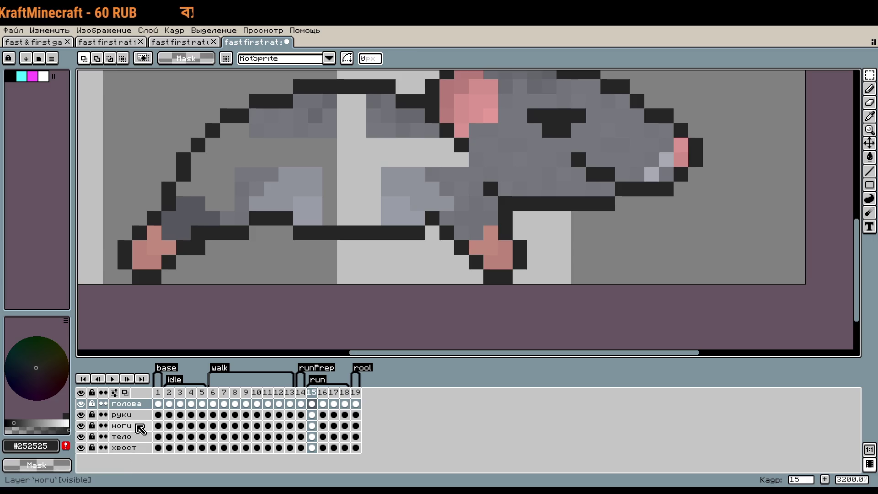
click(132, 437)
drag(551, 280, 455, 211)
drag(497, 256, 513, 256)
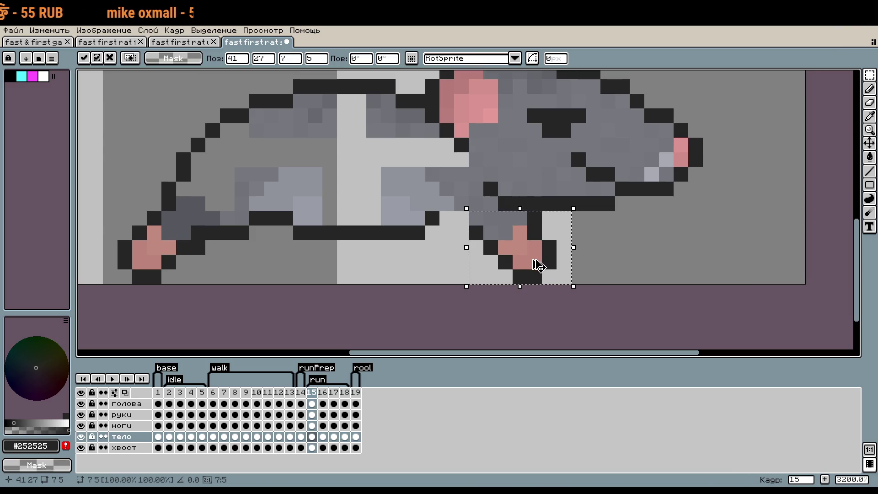
click(122, 426)
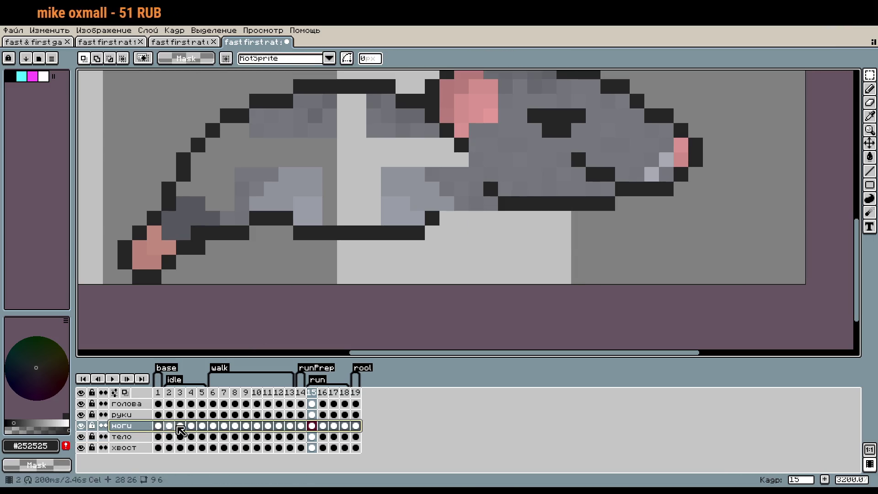
key(ctrl+d)
On the ноги layer, darken a foot outline pixel and move the leg's dark pixel one step up-left.
scroll(538, 227, up, 2)
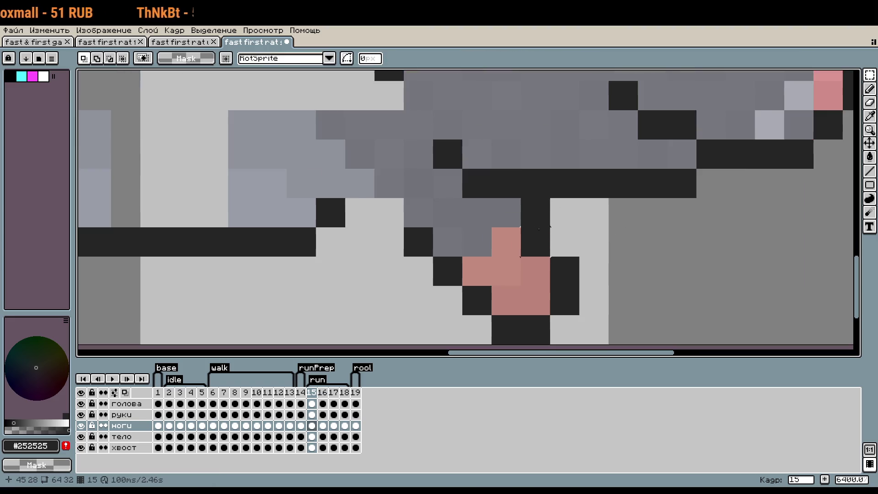
key(b)
click(506, 213)
right_click(535, 212)
scroll(563, 320, down, 5)
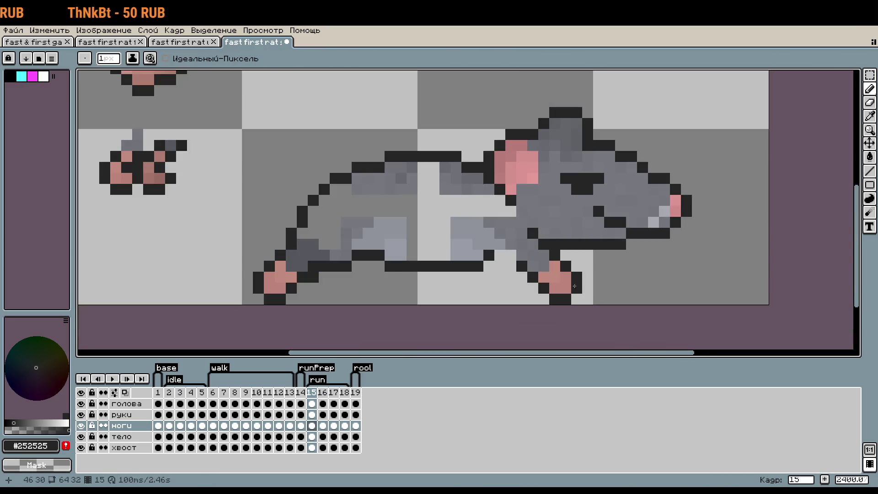
click(512, 265)
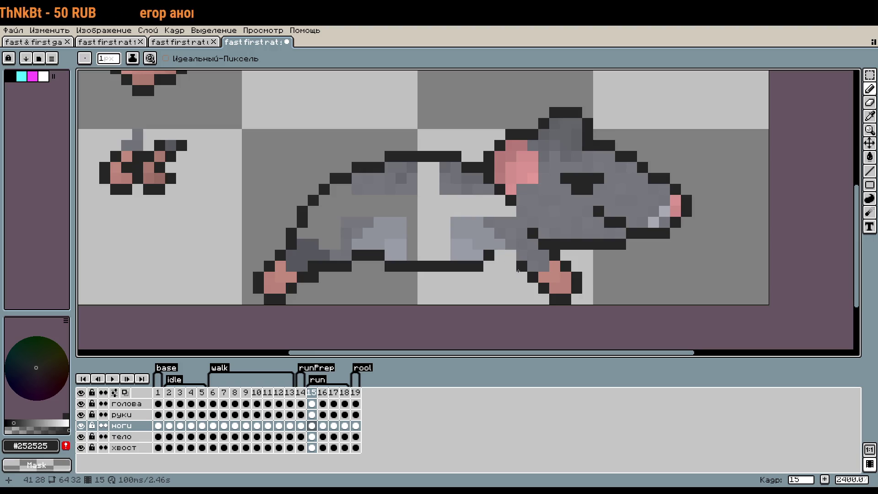
right_click(516, 271)
click(512, 267)
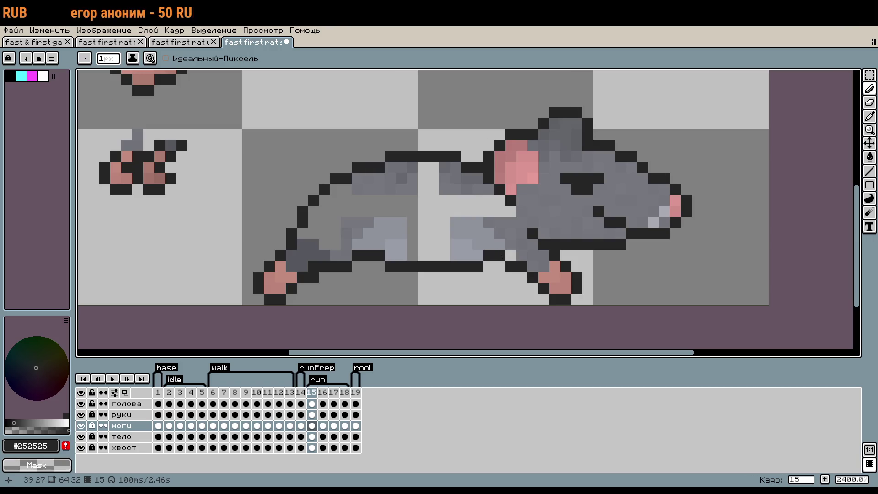
Bucket-fill the ноги layer's empty area with grey.
scroll(563, 280, up, 1)
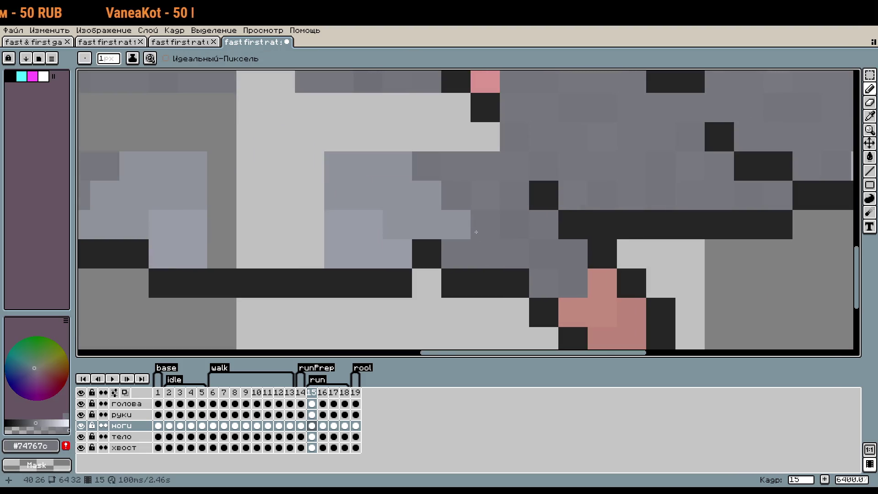
scroll(565, 264, down, 2)
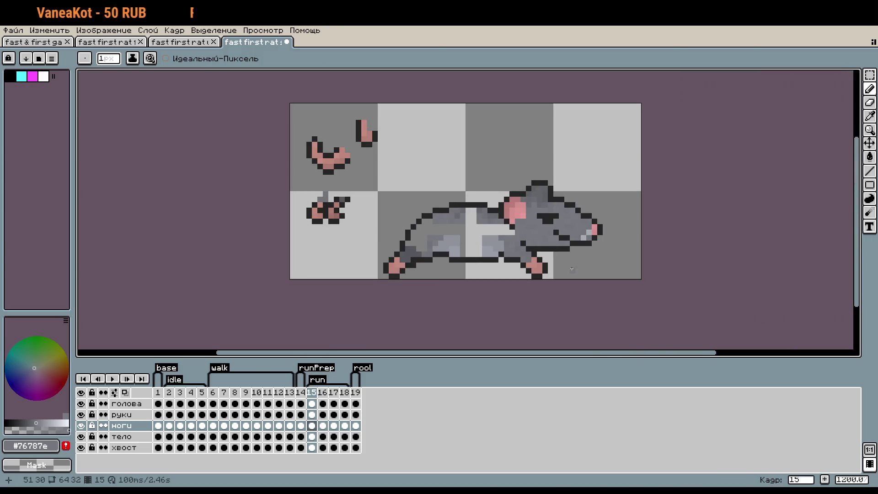
scroll(539, 250, down, 1)
scroll(556, 254, up, 5)
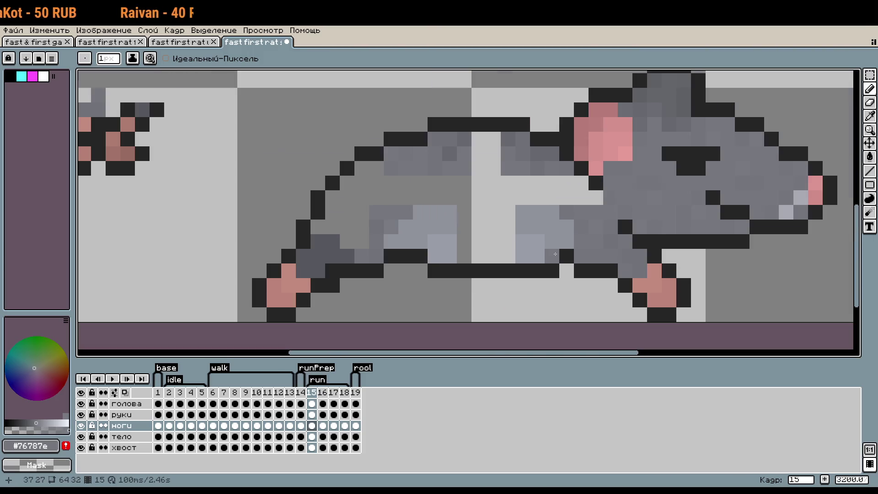
key(g)
click(493, 227)
scroll(557, 238, down, 1)
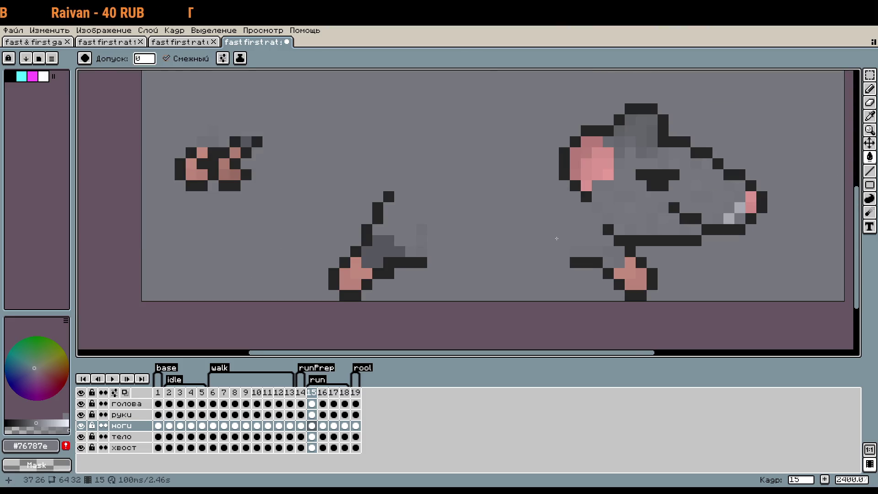
Undo the grey flood fill on the ноги layer, then make тело active with the Pencil.
key(ctrl+z)
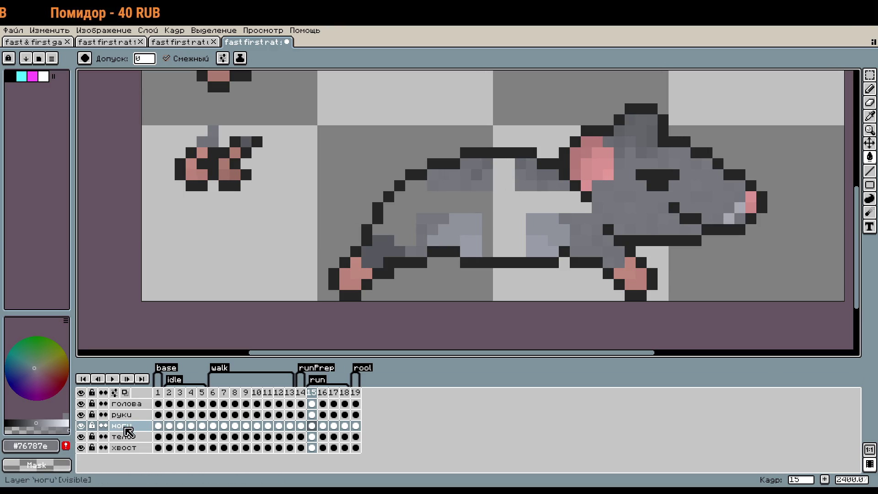
click(121, 437)
drag(495, 251, 447, 302)
key(b)
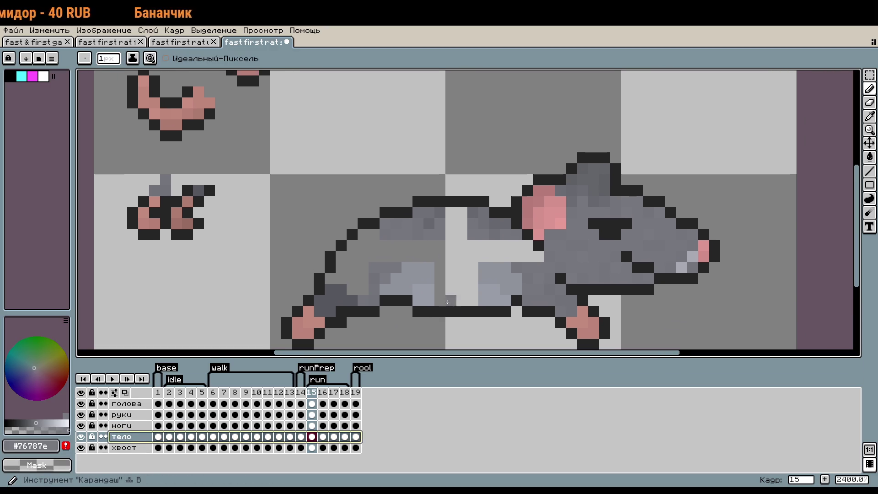
scroll(522, 256, up, 3)
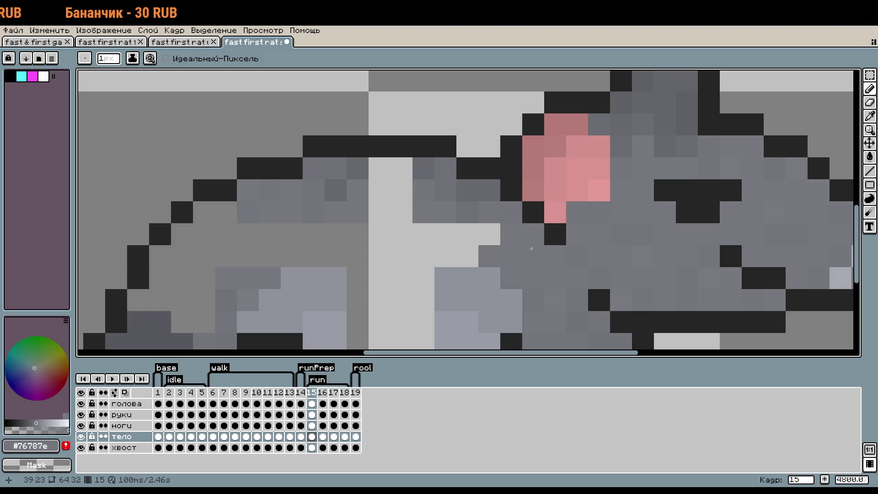
Paint a darker grey #76787e stroke across the rat's body.
click(490, 271)
drag(489, 269, 568, 239)
mouse_move(567, 205)
mouse_down()
mouse_move(307, 187)
mouse_move(275, 286)
mouse_move(455, 286)
mouse_move(437, 283)
mouse_move(437, 315)
mouse_move(502, 316)
mouse_move(505, 223)
mouse_move(535, 226)
mouse_up()
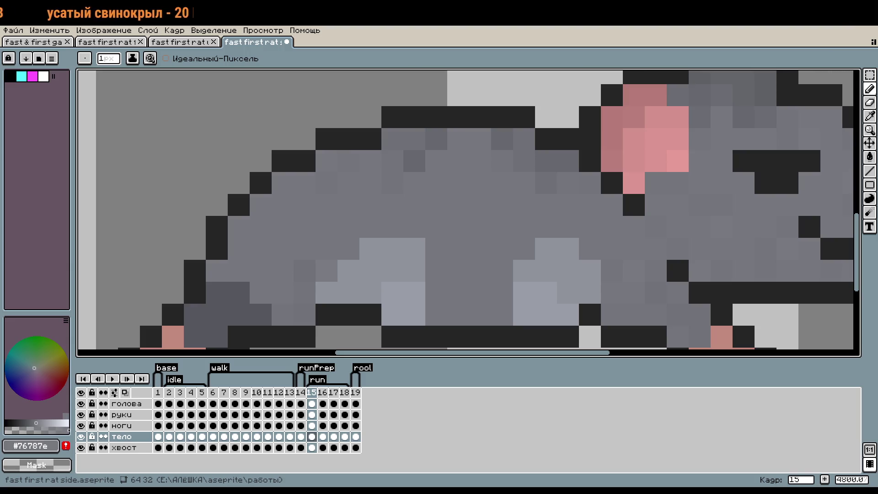
scroll(648, 290, down, 2)
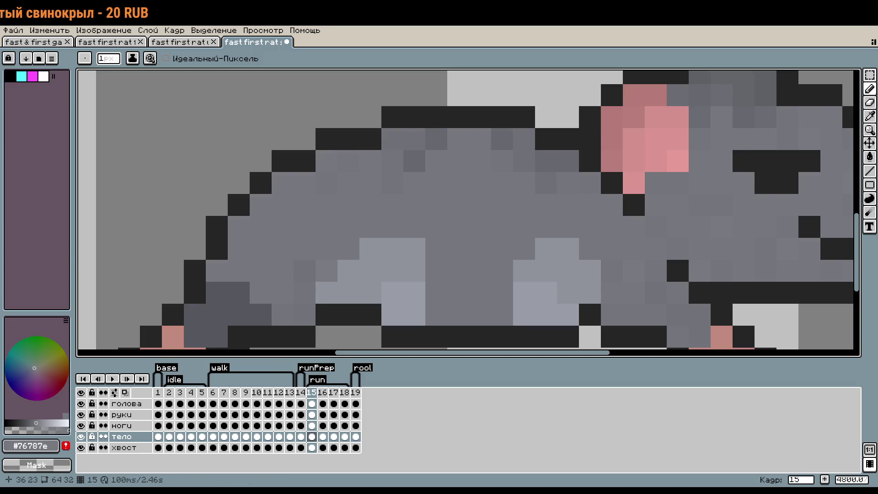
scroll(648, 291, down, 1)
scroll(648, 291, down, 1)
scroll(648, 291, down, 1)
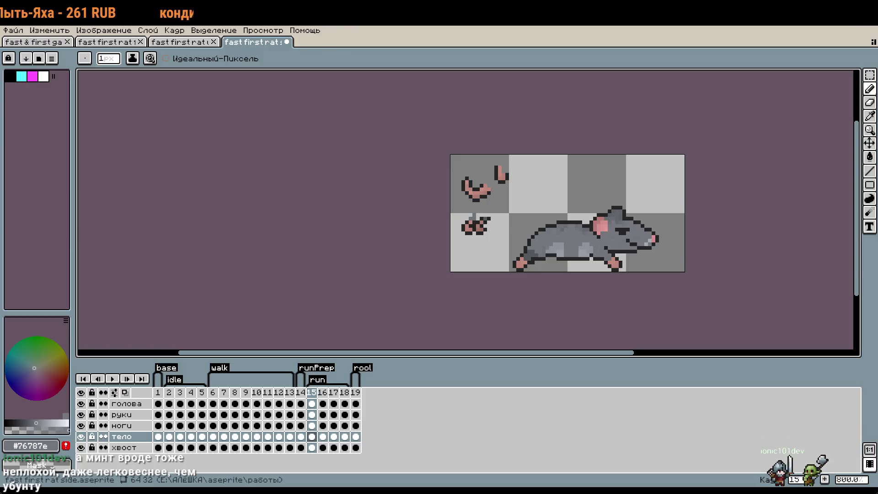
scroll(370, 120, up, 3)
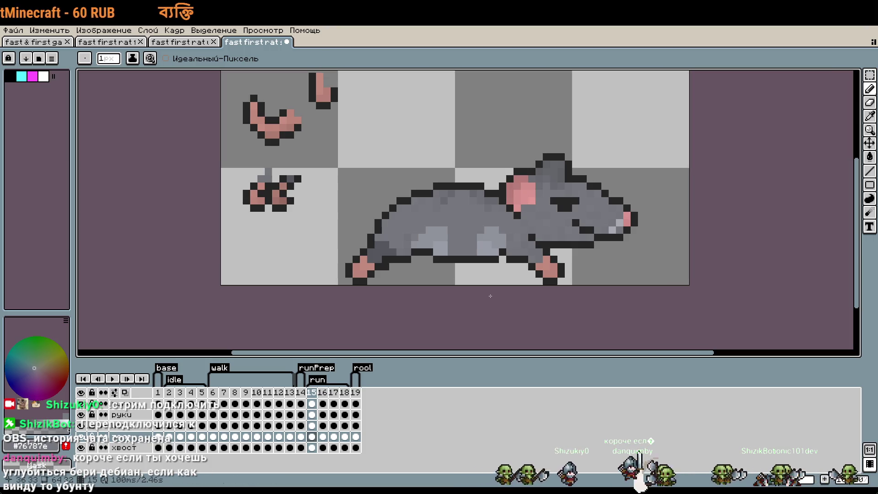
Pick light grey #90939c from the belly and paint it across the belly's middle.
drag(490, 283, 511, 291)
scroll(511, 291, up, 2)
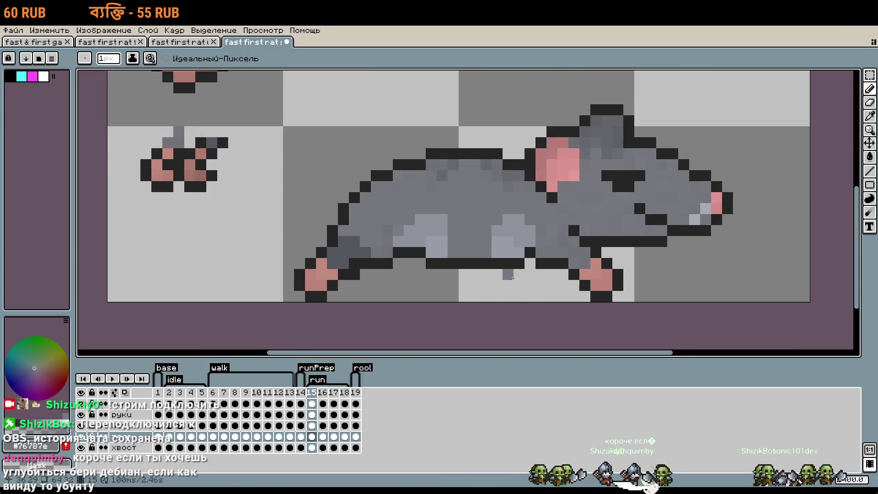
scroll(512, 278, up, 4)
alt+click(498, 218)
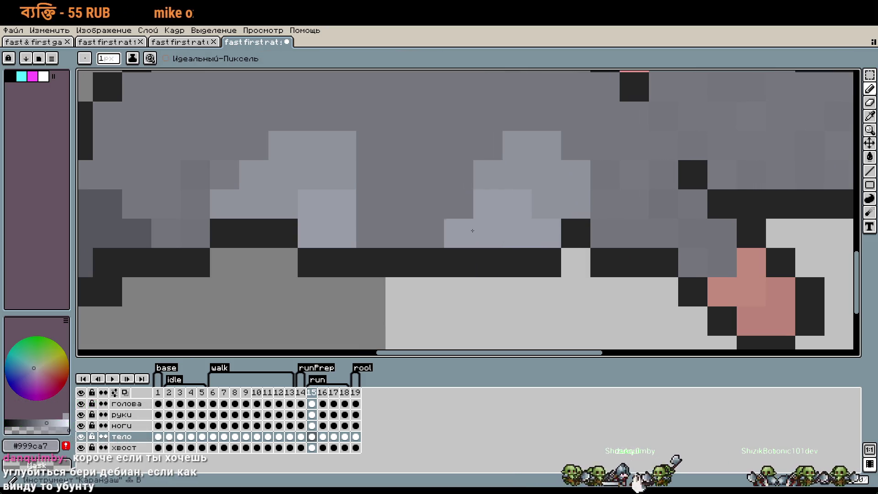
drag(473, 230, 490, 180)
Fill the dark belly gap and extend the light grey highlight along the belly.
alt+click(446, 175)
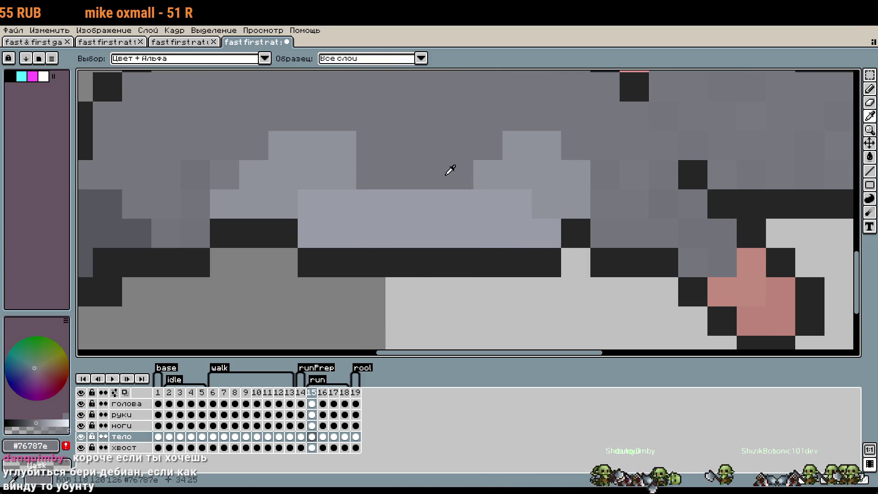
alt+click(498, 174)
drag(393, 141, 508, 145)
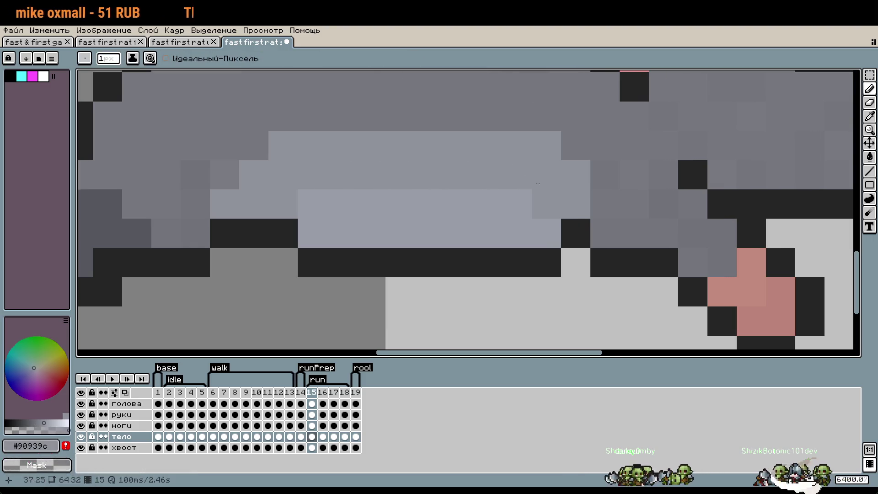
scroll(394, 142, down, 1)
drag(395, 138, 500, 134)
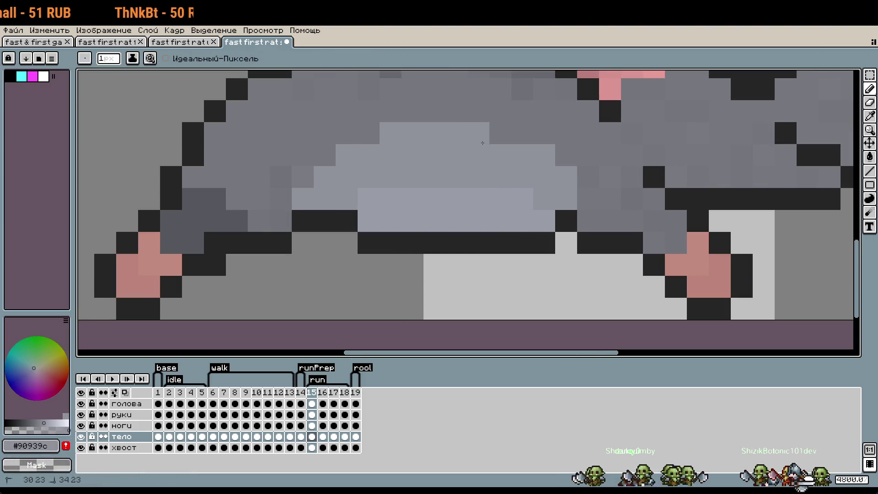
Pick outline colour #252525 and add three dark pixels near the front foot on ноги.
scroll(513, 243, down, 3)
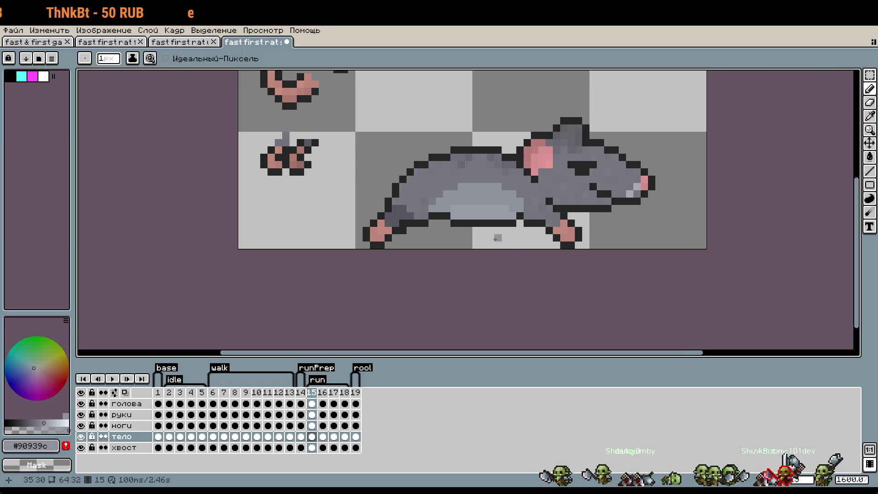
scroll(512, 256, down, 2)
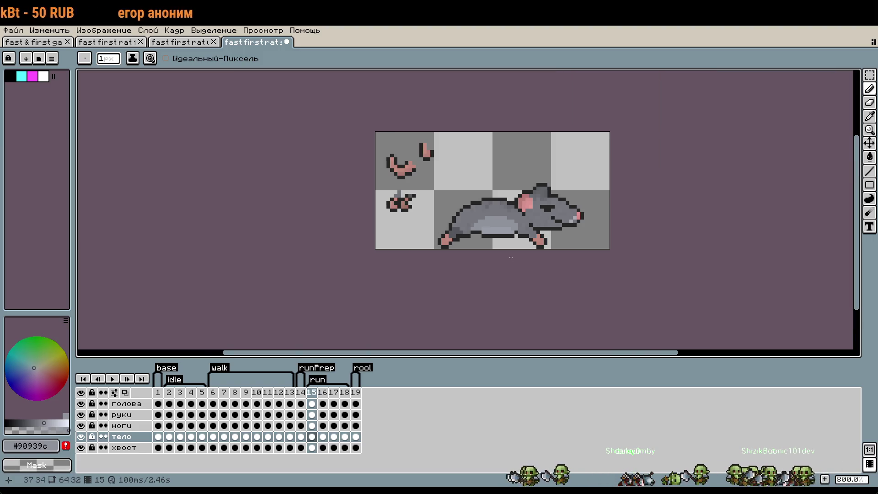
scroll(525, 267, up, 4)
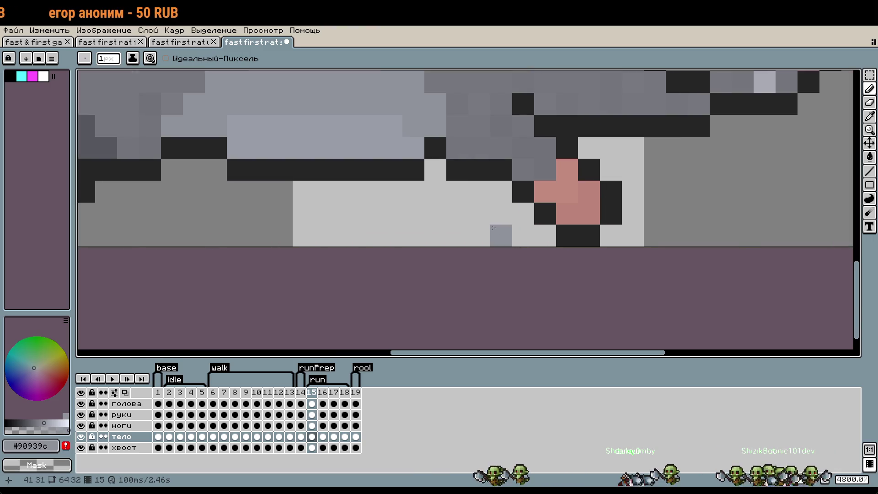
alt+click(514, 234)
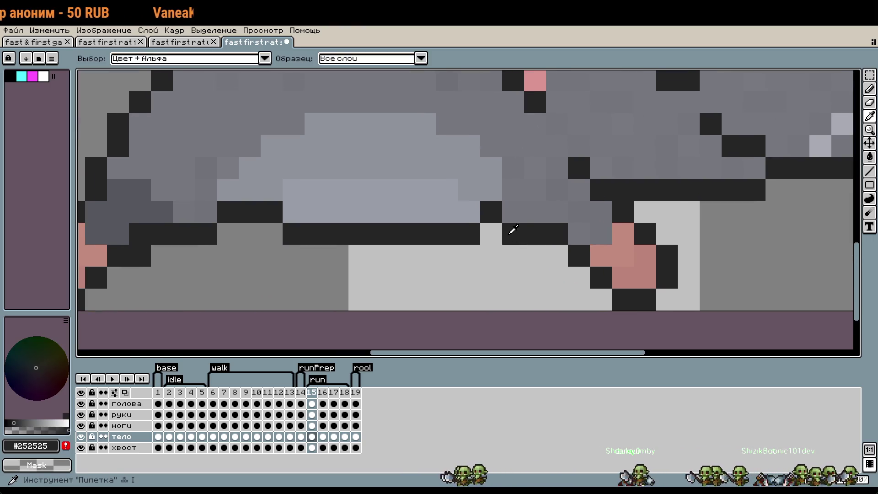
click(133, 426)
click(530, 264)
click(513, 212)
click(535, 277)
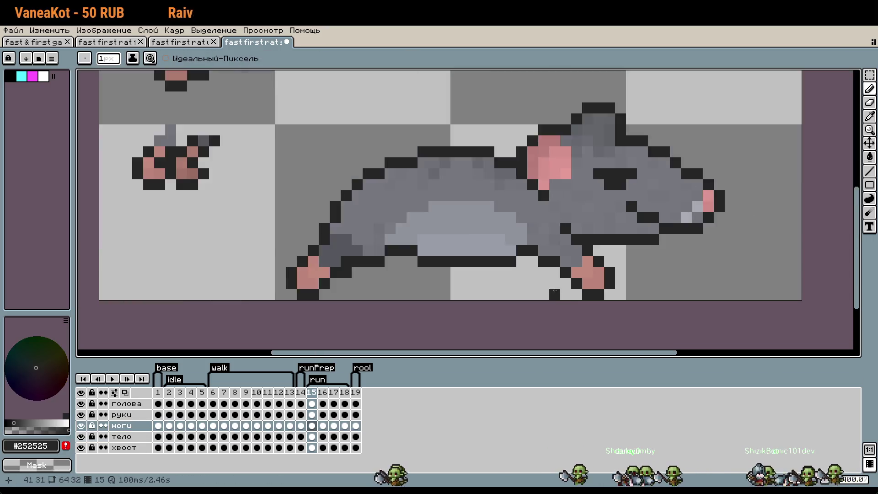
scroll(588, 297, down, 3)
scroll(589, 298, down, 1)
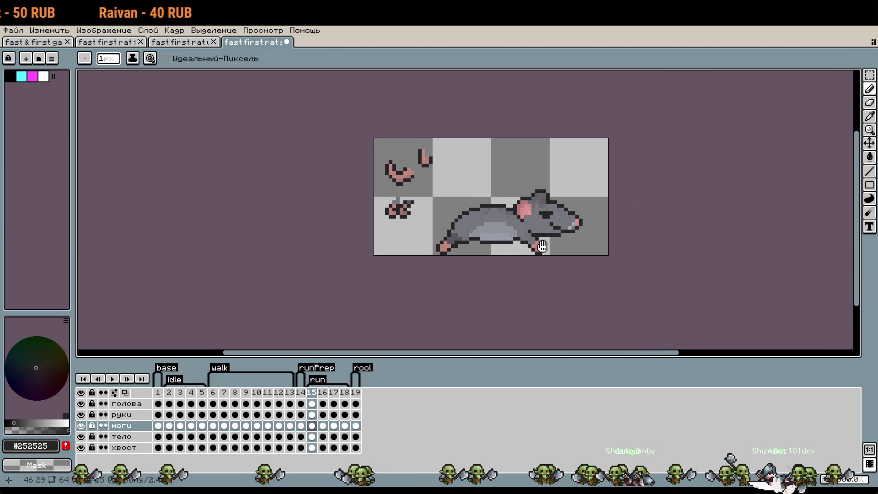
scroll(633, 270, up, 2)
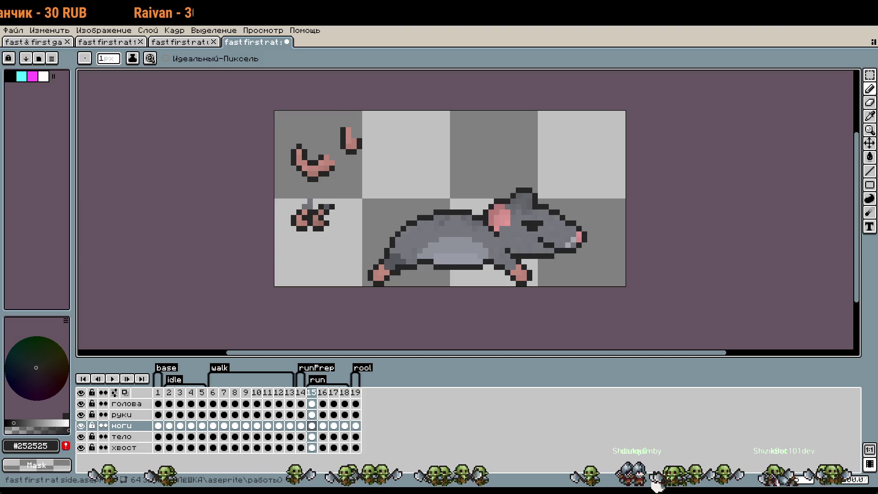
scroll(459, 260, up, 3)
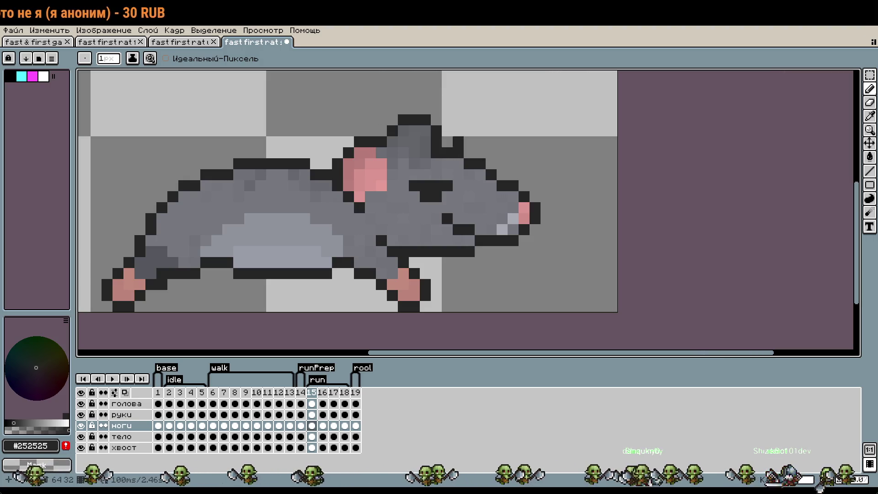
scroll(624, 262, down, 1)
scroll(624, 262, down, 1)
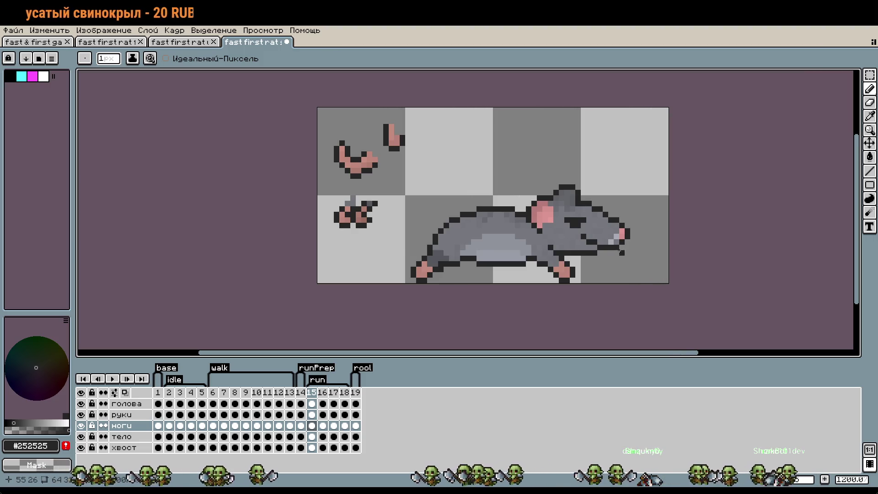
scroll(640, 253, right, 3)
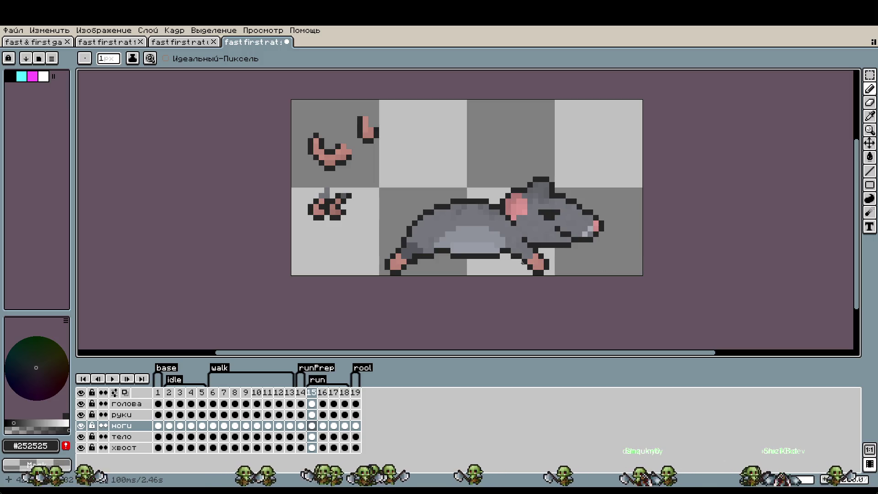
scroll(534, 267, up, 1)
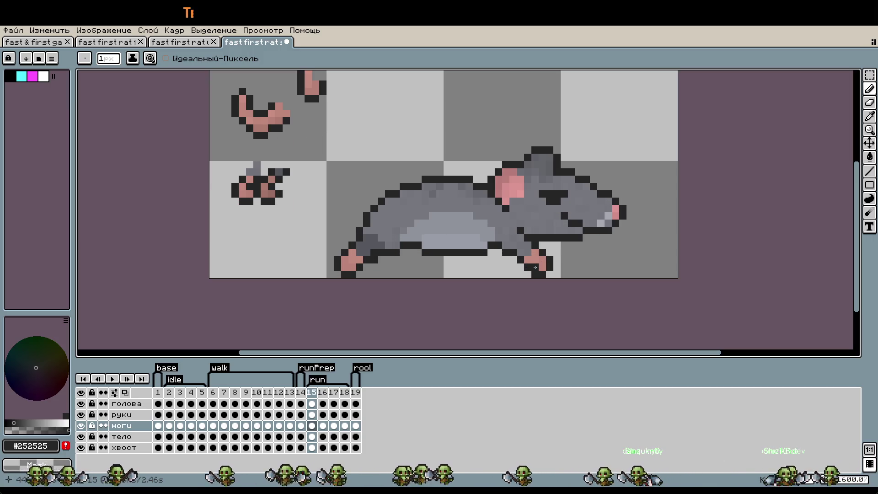
scroll(538, 264, down, 2)
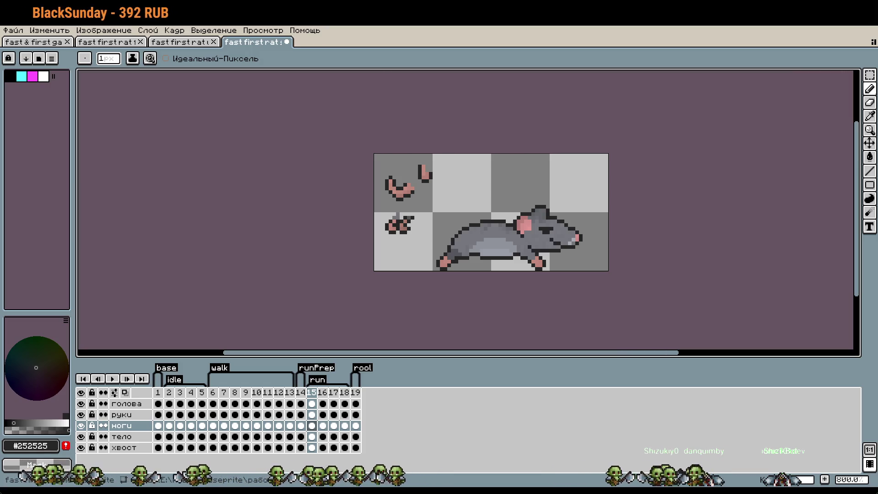
drag(675, 189, 659, 206)
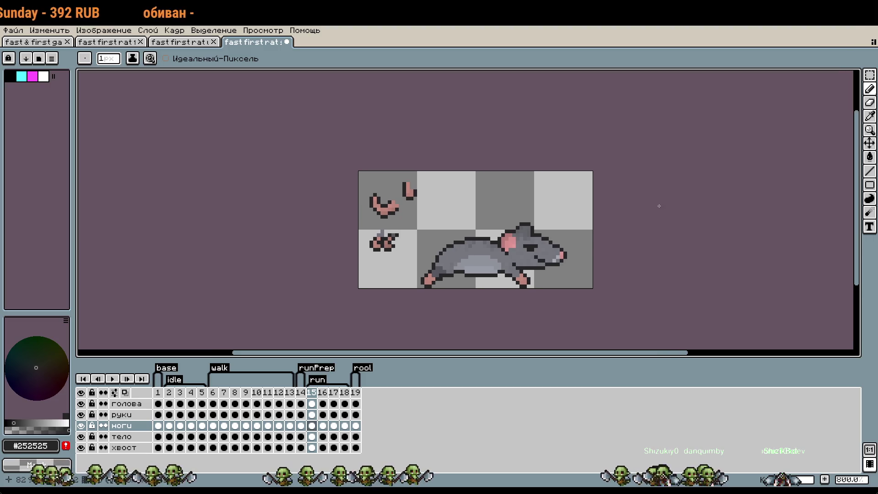
Zoom in on the body, pick belly grey #999ca7 and paint light pixels along the belly.
scroll(660, 233, up, 2)
scroll(661, 232, up, 3)
drag(584, 260, 732, 206)
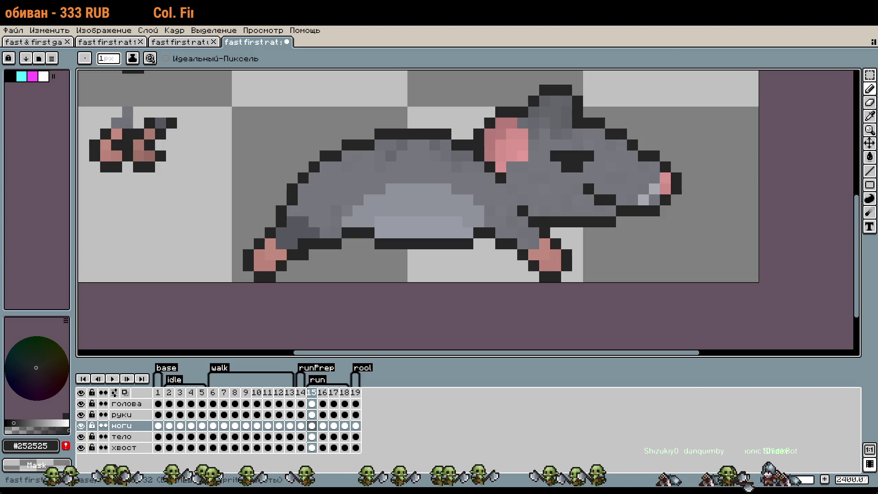
scroll(677, 200, down, 1)
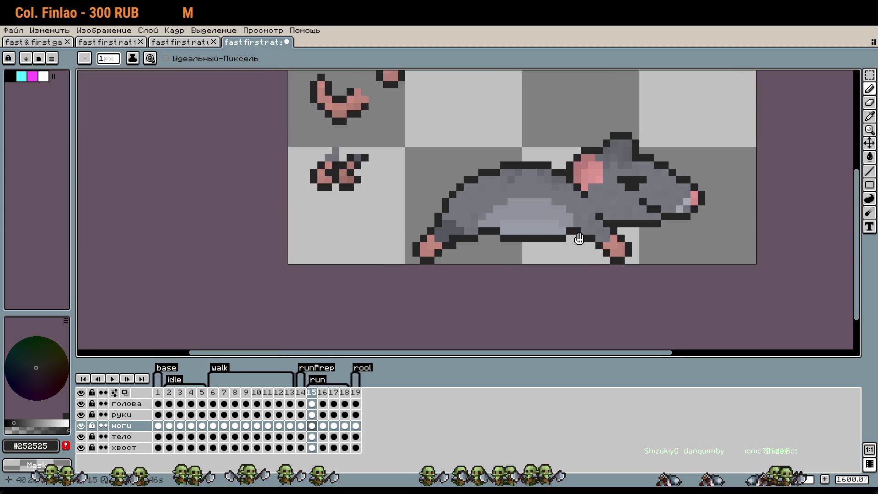
scroll(553, 233, up, 5)
alt+click(541, 223)
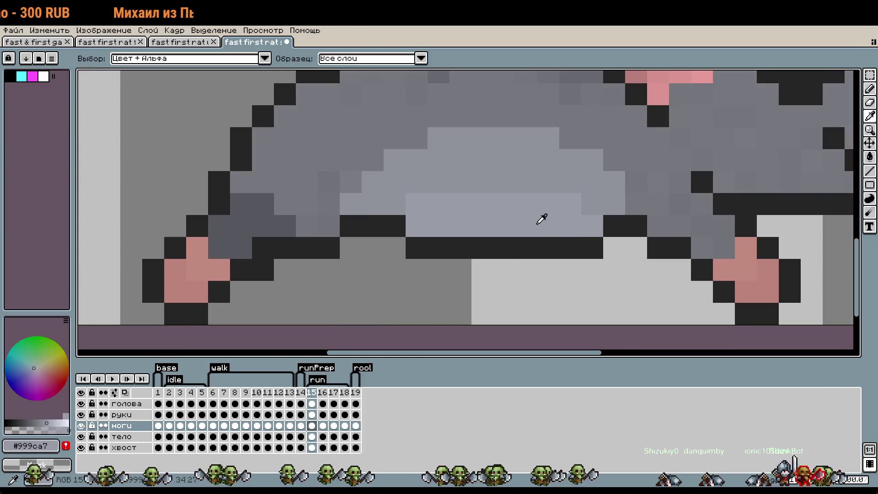
drag(516, 183, 460, 182)
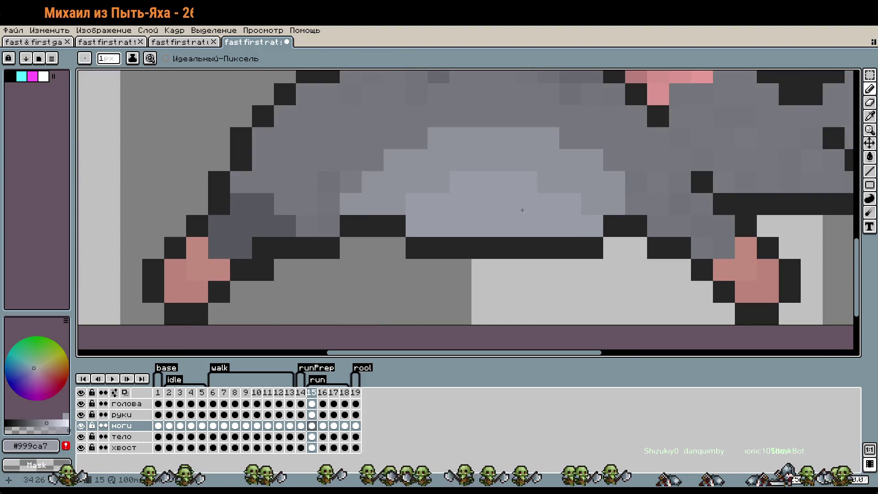
Add two more lighter pixels to the belly highlight.
scroll(550, 247, down, 4)
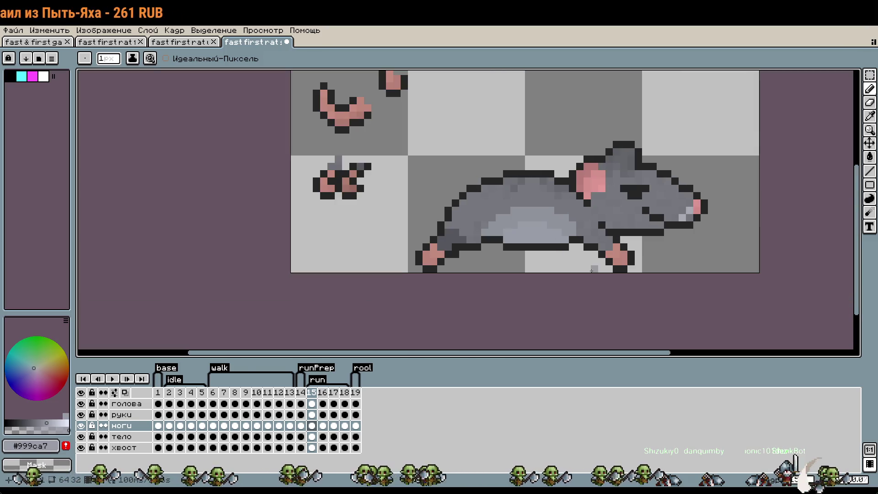
scroll(592, 270, up, 3)
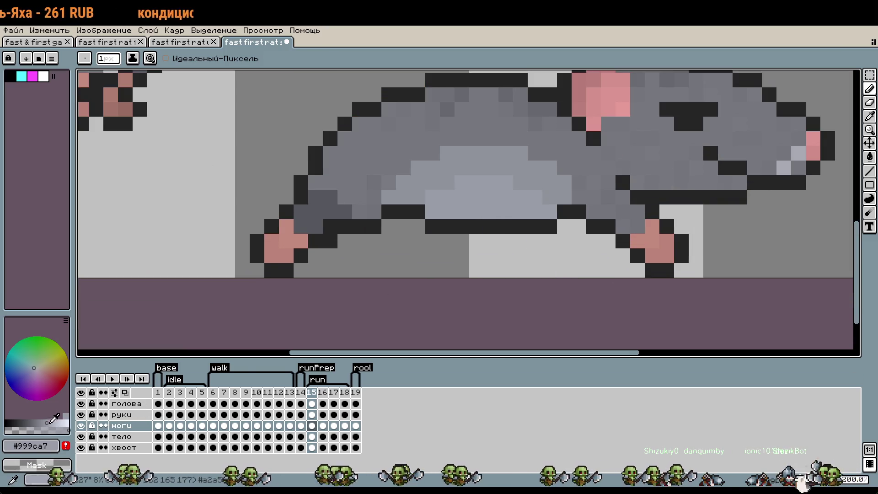
scroll(496, 180, up, 1)
click(486, 208)
click(565, 250)
Sample the dark outline colour #252525 from the rat again with the Eyedropper.
scroll(422, 187, down, 4)
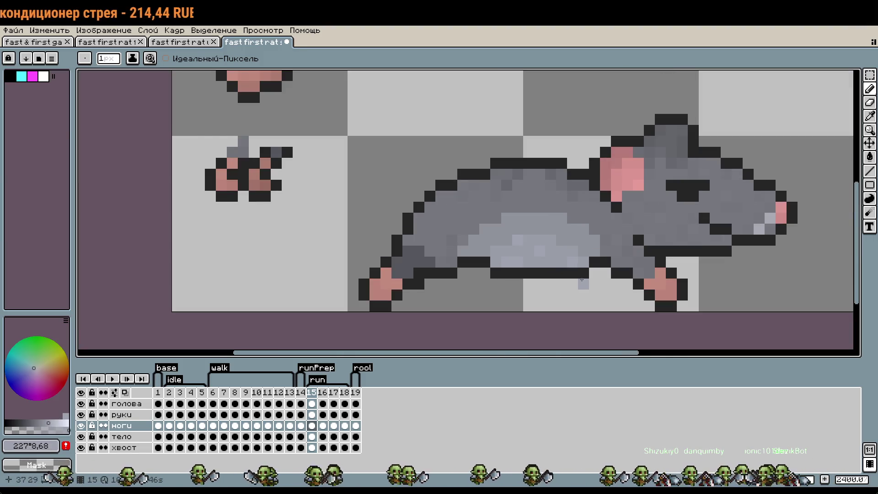
key(ctrl)
key(ctrl)
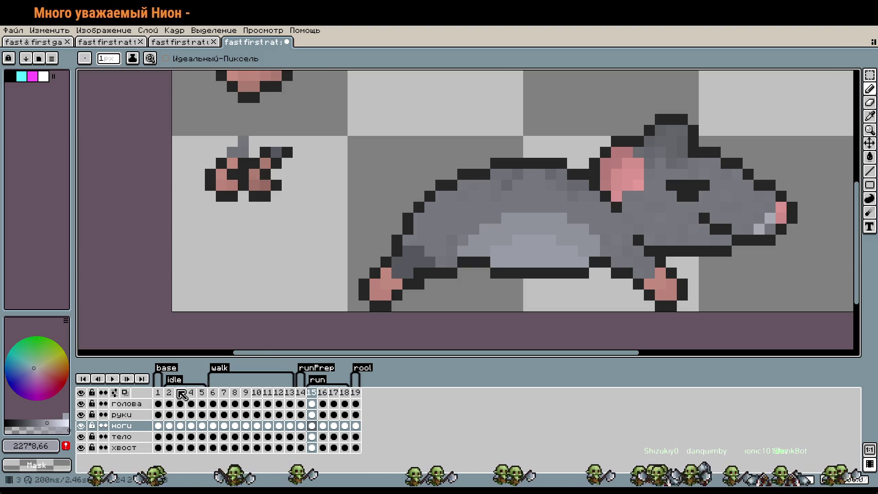
scroll(501, 262, up, 3)
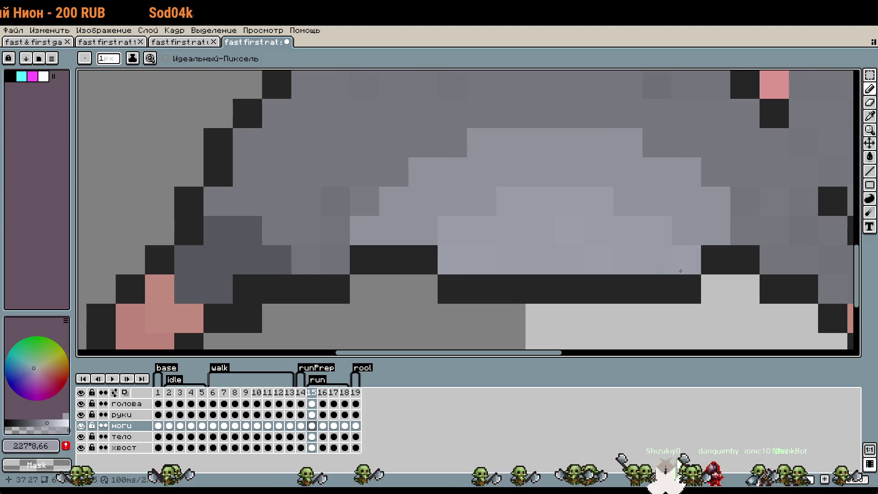
scroll(527, 209, down, 3)
scroll(512, 229, right, 3)
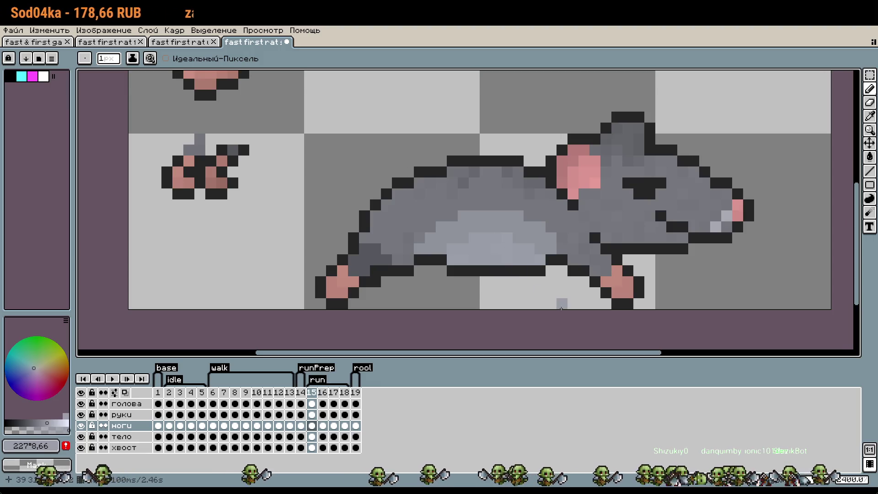
key(ctrl)
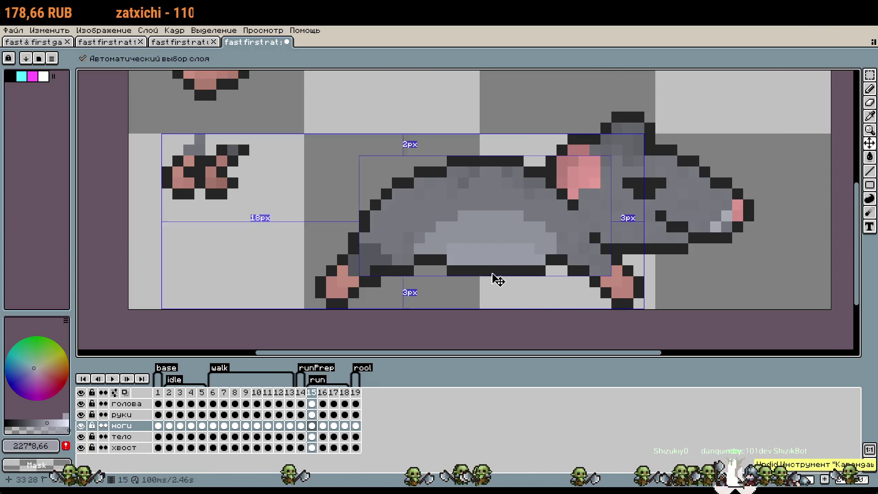
drag(555, 255, 497, 250)
key(i)
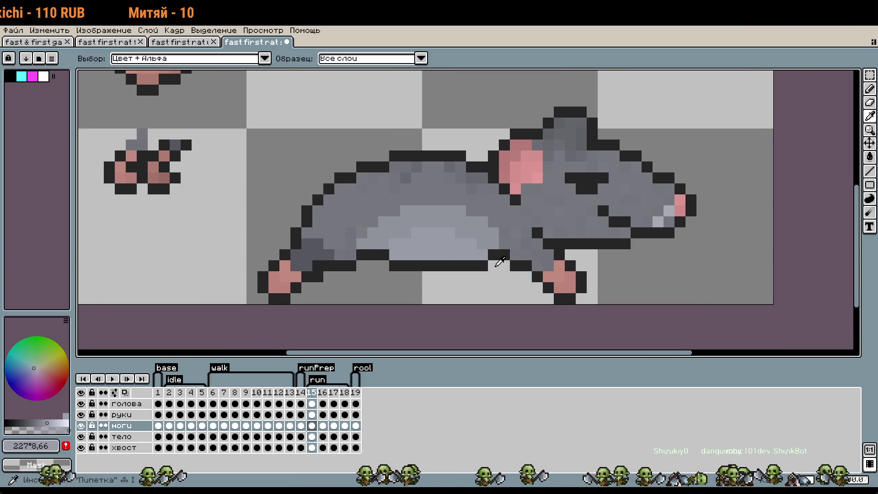
click(505, 253)
scroll(506, 250, down, 3)
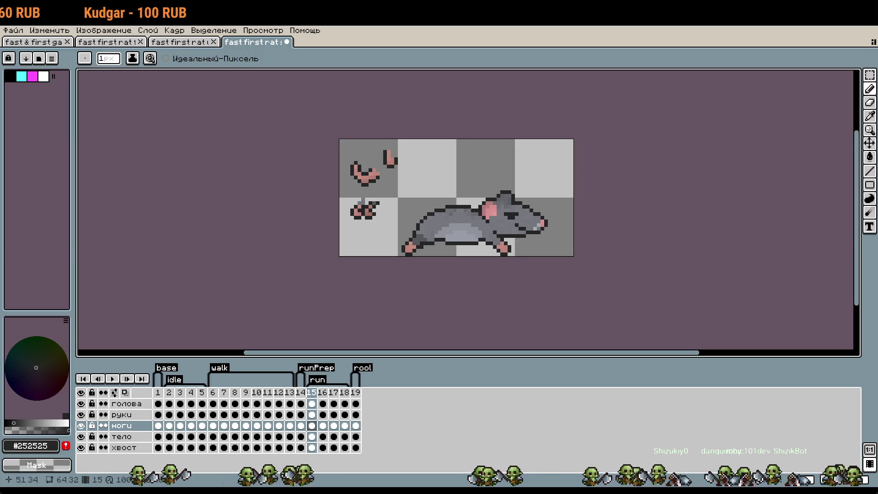
scroll(503, 256, left, 1)
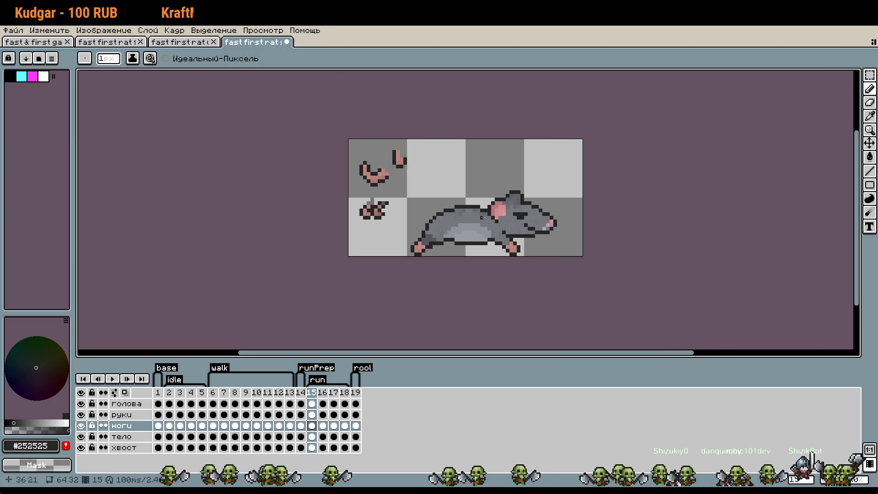
scroll(482, 217, up, 4)
scroll(508, 220, up, 1)
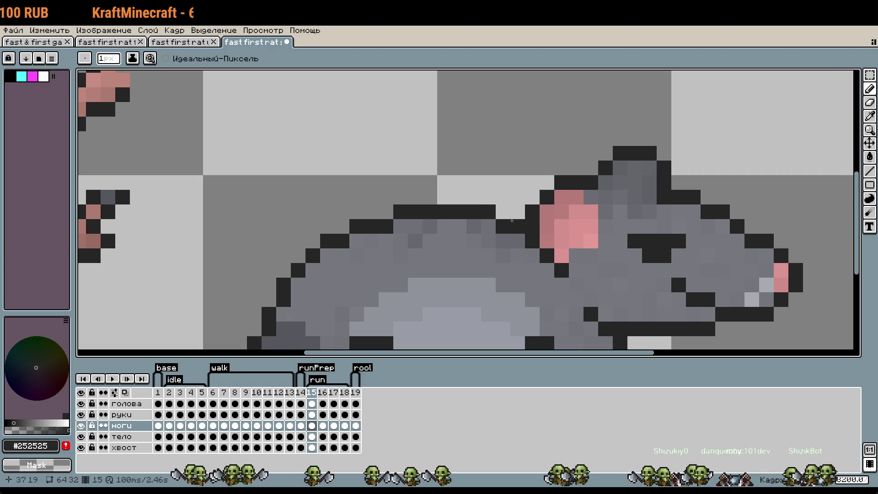
click(122, 437)
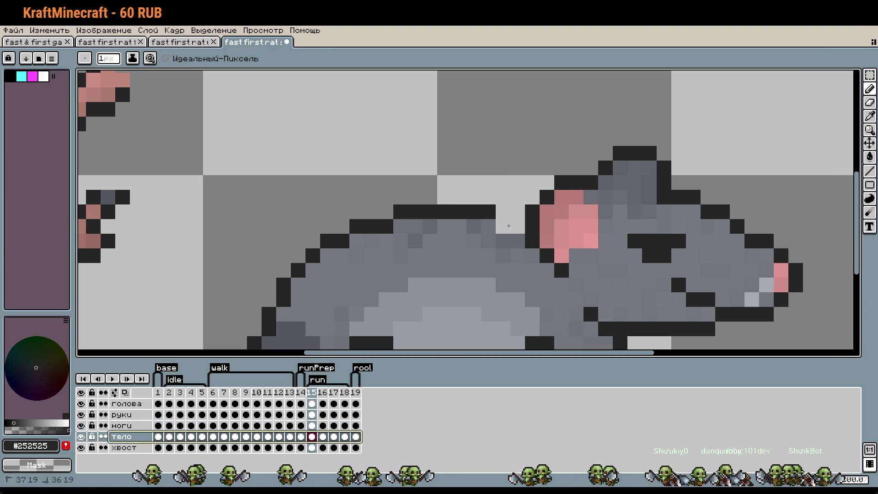
key(ctrl+z)
key(ctrl+z)
key(ctrl+z)
key(ctrl+z)
key(ctrl+z)
key(ctrl+z)
key(ctrl+y)
key(ctrl+y)
key(ctrl+y)
key(ctrl+y)
key(ctrl+y)
key(ctrl+y)
click(451, 242)
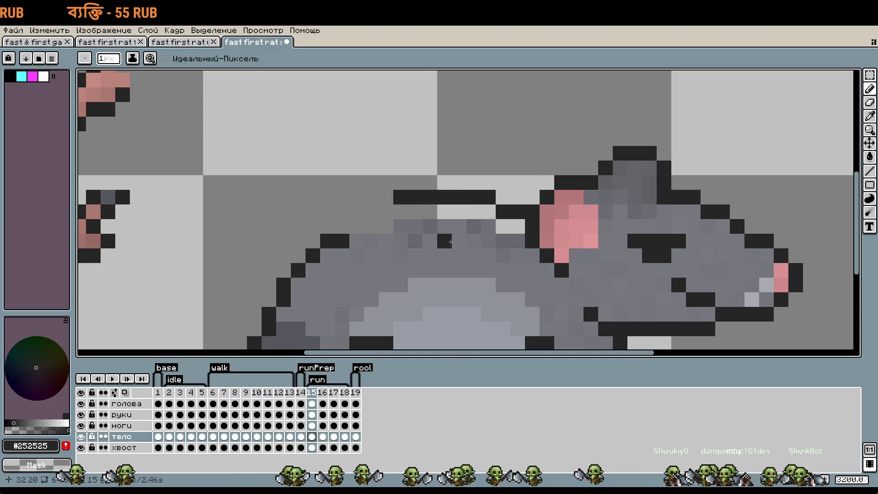
scroll(451, 243, left, 2)
scroll(451, 243, down, 1)
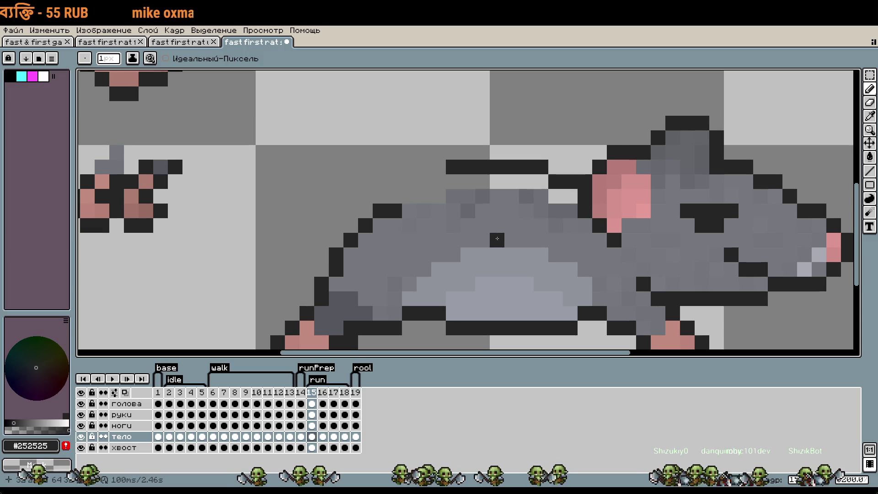
scroll(571, 226, down, 1)
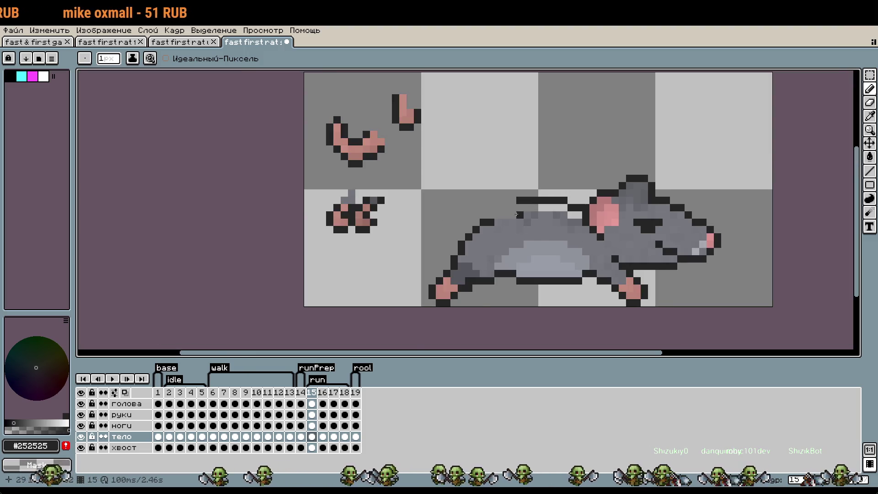
scroll(504, 197, up, 1)
drag(504, 196, 478, 202)
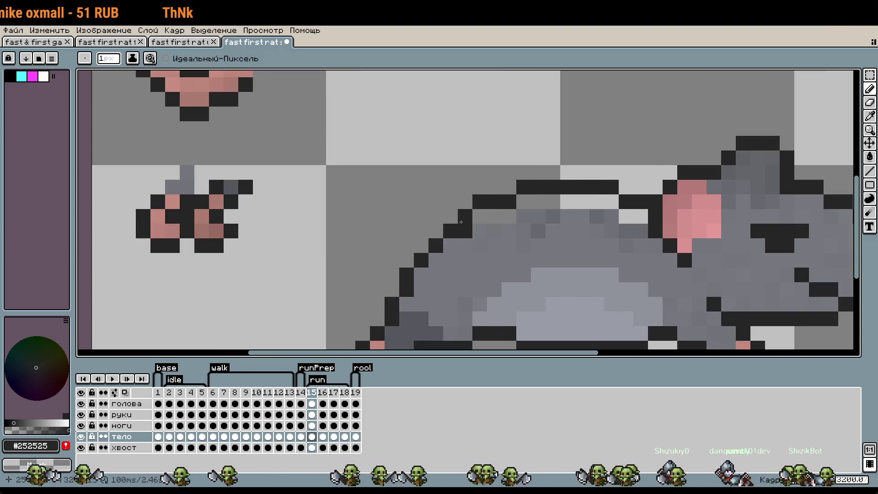
scroll(484, 220, down, 1)
scroll(526, 201, down, 1)
scroll(572, 210, down, 1)
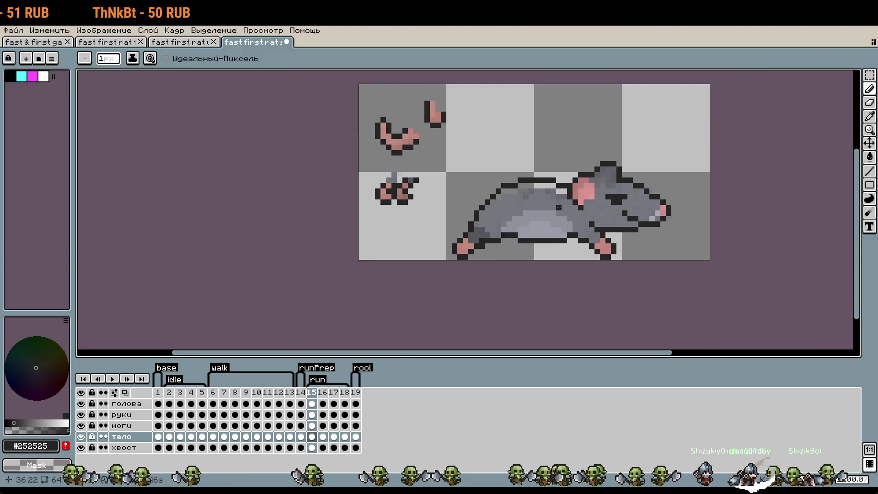
scroll(647, 233, down, 1)
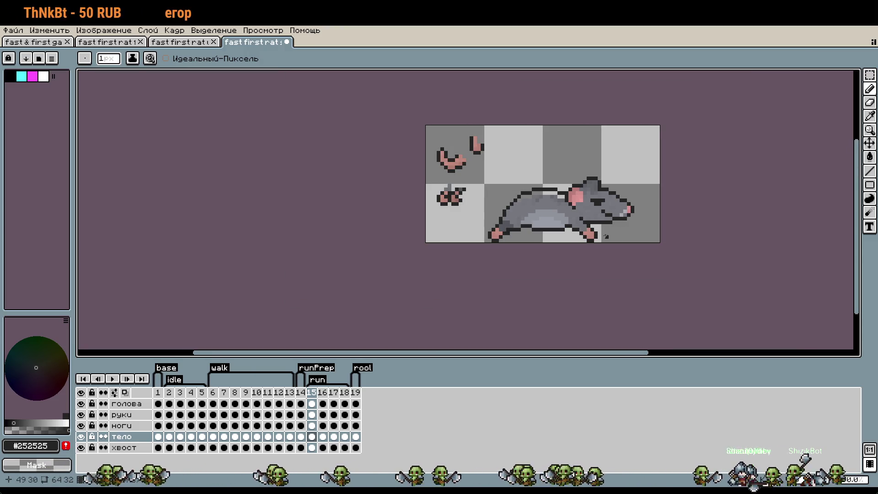
scroll(606, 236, up, 1)
scroll(558, 256, up, 2)
scroll(530, 284, up, 1)
key(m)
Select the rear body on the тело layer and nudge it one pixel up-left.
drag(526, 289, 390, 187)
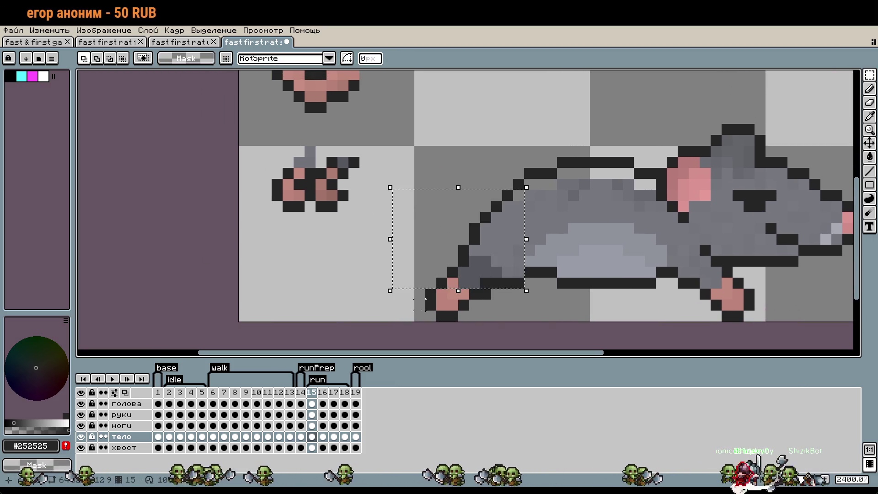
drag(418, 305, 515, 156)
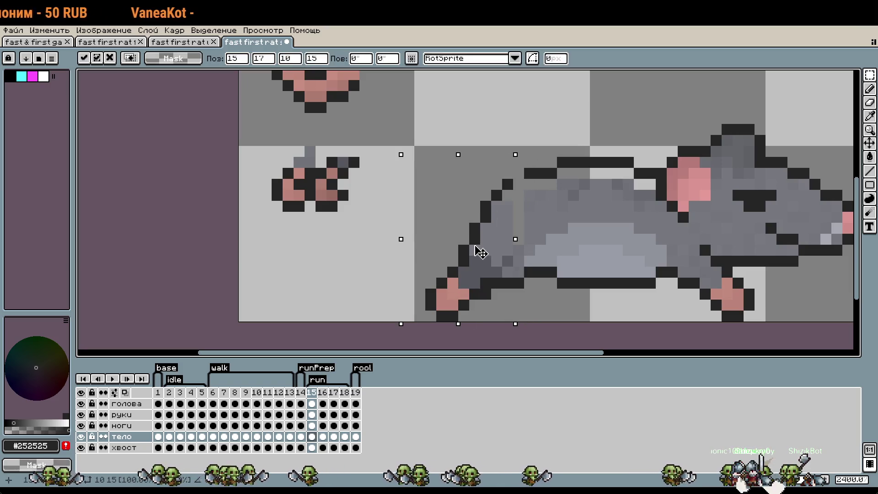
key(Left)
key(Up)
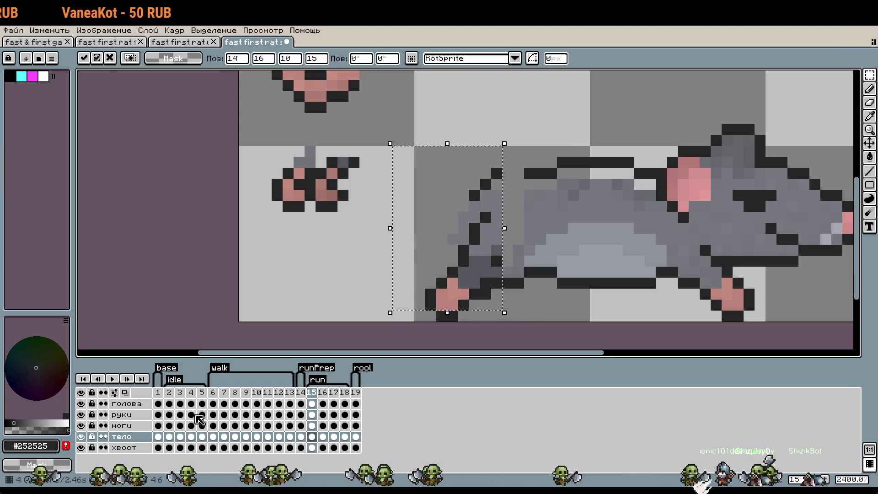
On the ноги layer, select the hind leg and move it further left.
click(130, 426)
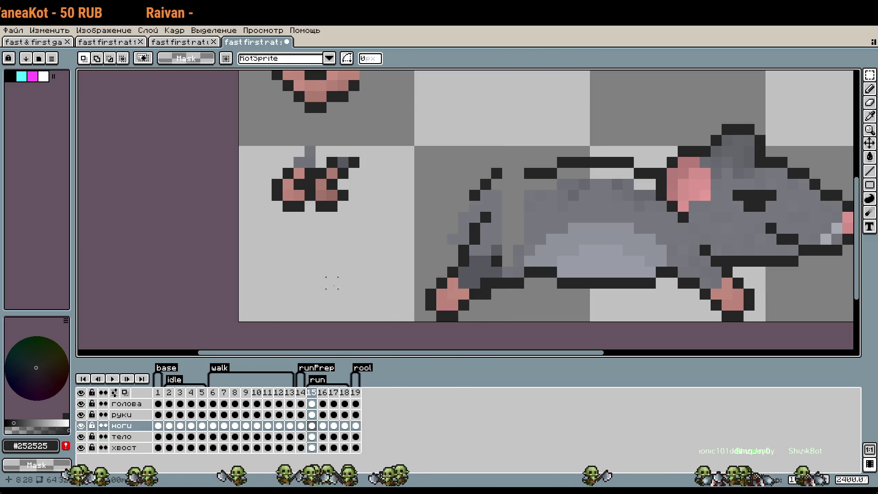
drag(509, 173, 415, 320)
mouse_move(467, 302)
mouse_down()
mouse_move(429, 308)
mouse_move(451, 297)
mouse_up()
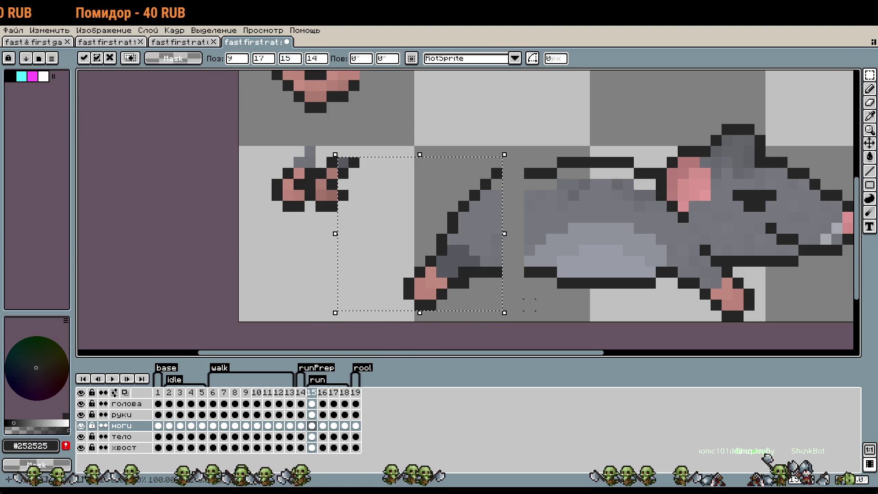
click(529, 294)
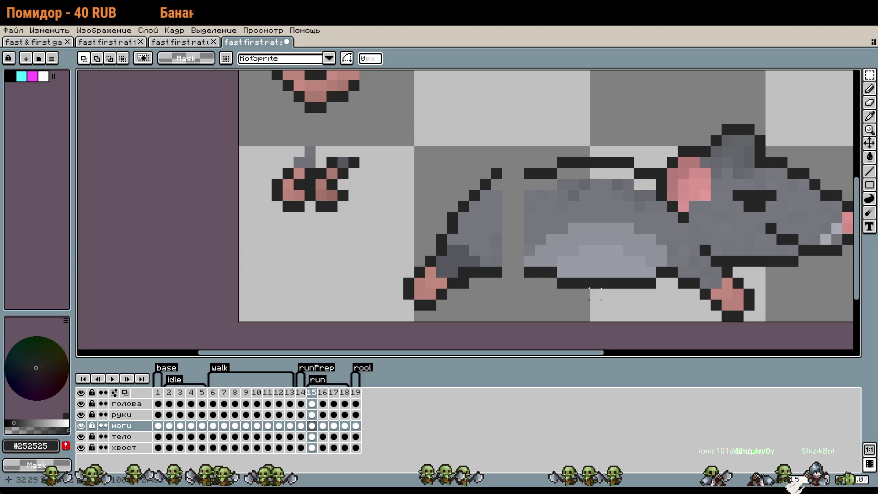
Reselect the hind-leg area, nudge it one pixel down on тело, and deselect.
drag(376, 152, 514, 333)
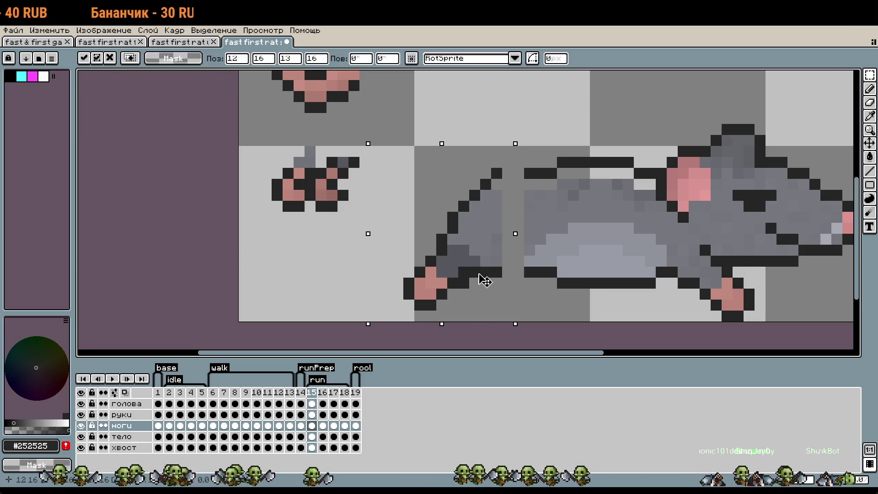
click(121, 436)
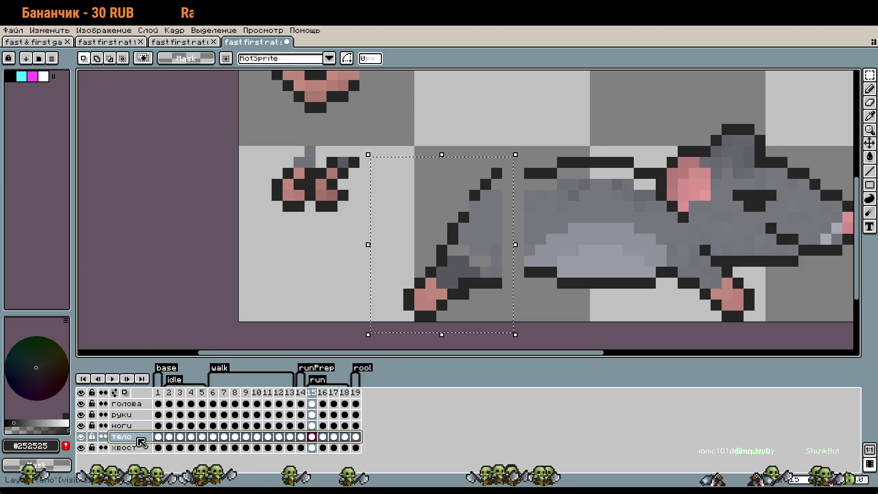
key(Down)
click(563, 316)
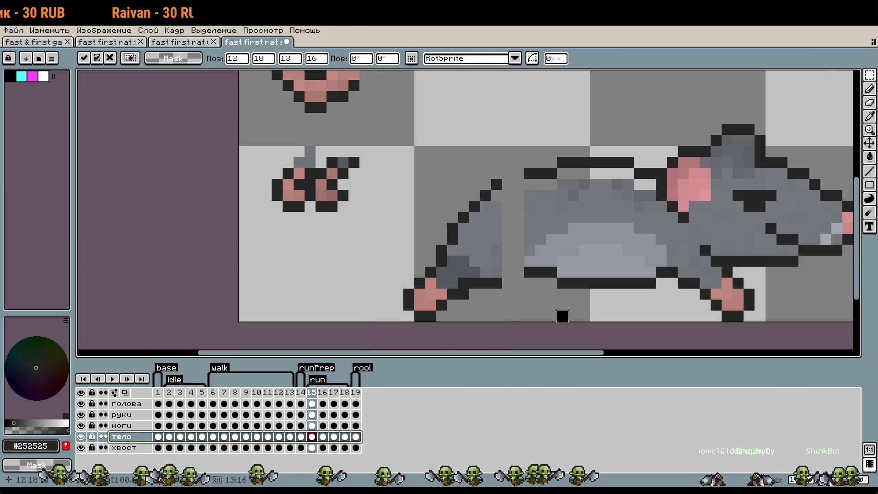
scroll(574, 183, up, 2)
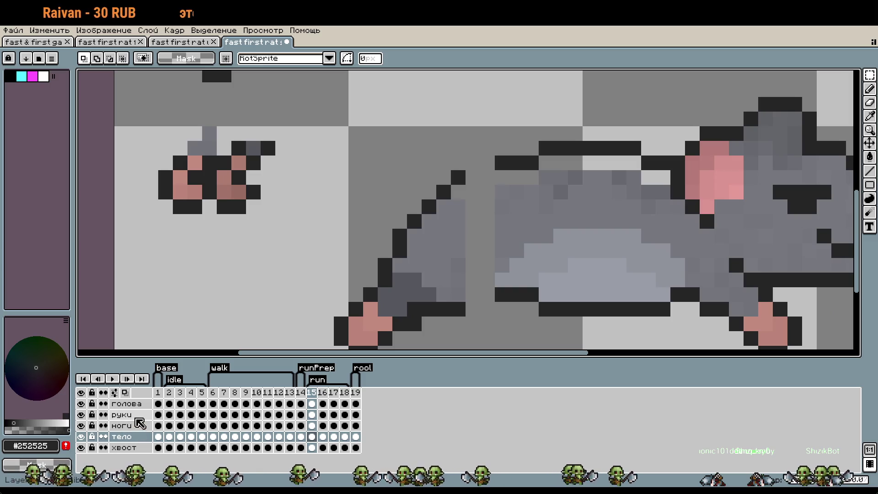
Fill gaps in the rat's back and lower outline with dark pixels, removing a stray one.
key(w)
key(b)
drag(488, 294, 472, 294)
click(484, 165)
key(ctrl+z)
click(484, 175)
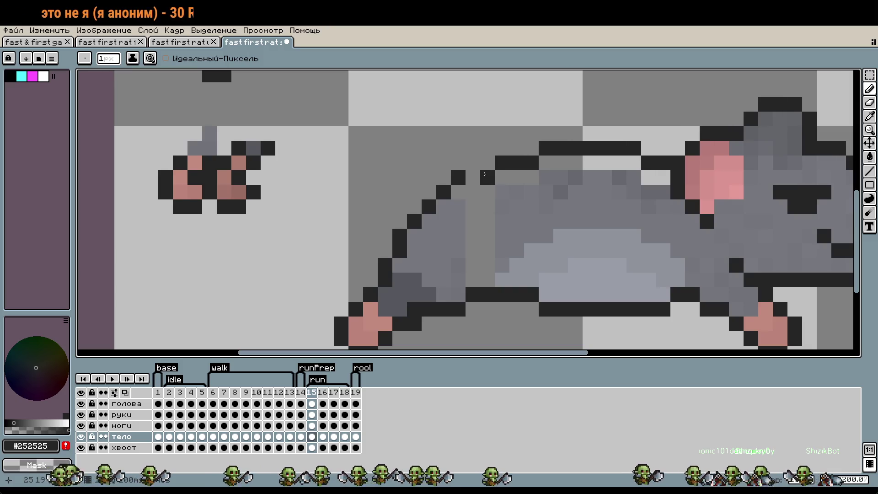
click(473, 178)
click(458, 192)
right_click(459, 178)
click(560, 222)
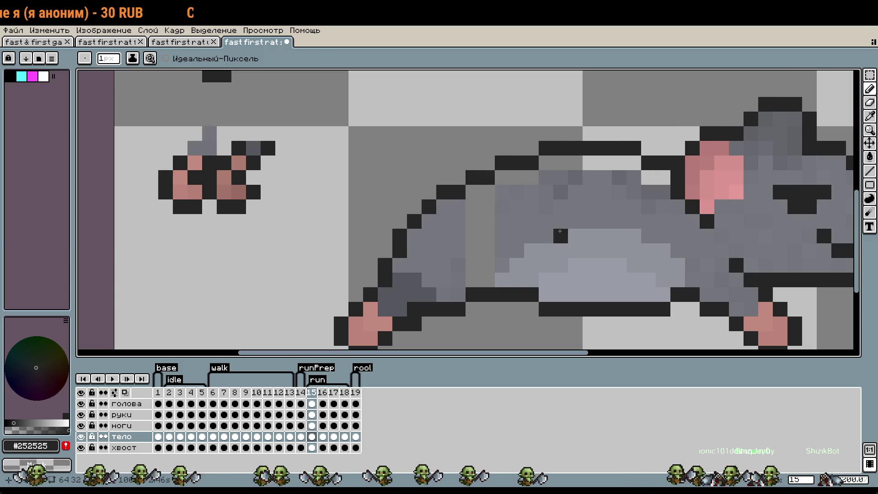
Pick body grey #76787e and repaint the lighter back pixels and vertical strip.
scroll(564, 226, down, 1)
scroll(565, 226, down, 1)
key(ctrl+z)
scroll(549, 214, up, 2)
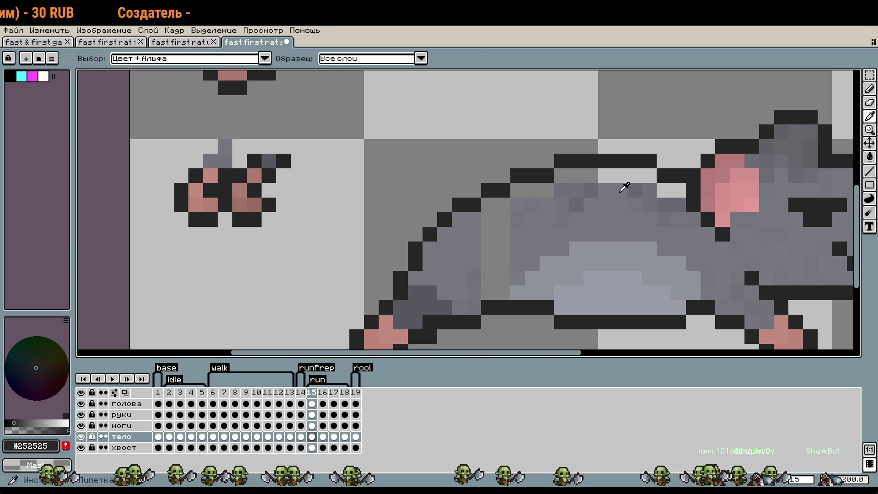
alt+click(634, 191)
mouse_move(635, 191)
mouse_down()
mouse_move(679, 190)
mouse_move(560, 178)
mouse_move(533, 191)
mouse_up()
click(520, 190)
click(503, 205)
drag(496, 219, 503, 234)
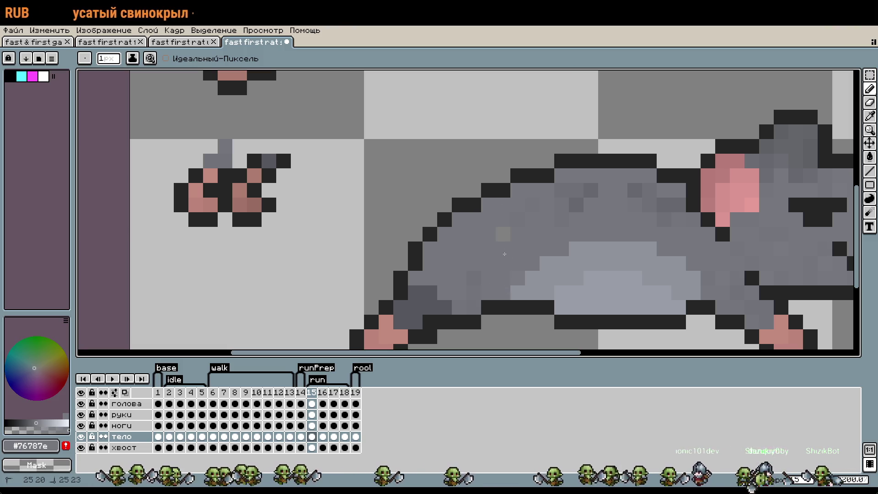
scroll(534, 255, down, 1)
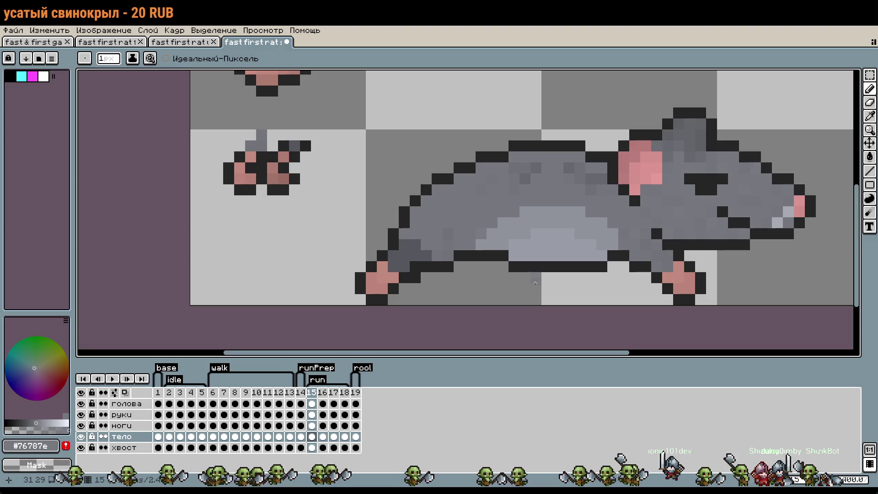
scroll(534, 249, up, 2)
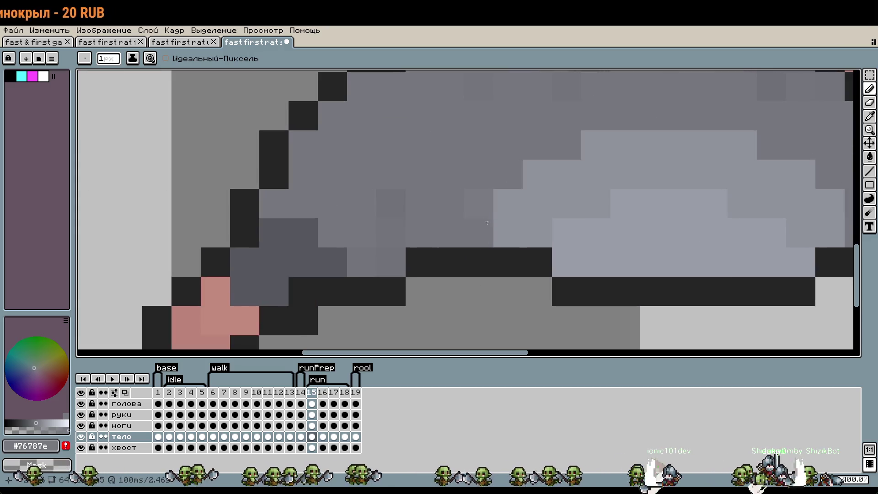
scroll(591, 246, down, 2)
scroll(591, 246, down, 1)
drag(654, 279, 577, 266)
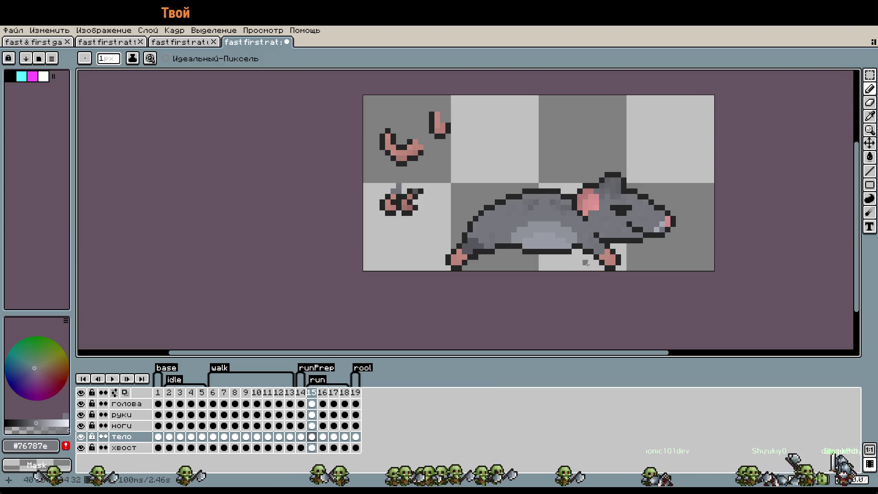
Add two dark #252525 pixels to the outline under the belly.
scroll(515, 261, up, 4)
alt+click(543, 210)
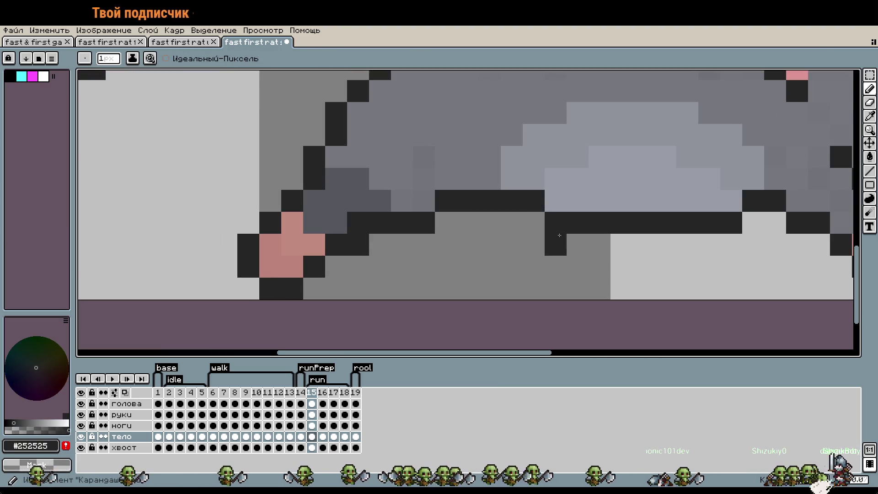
click(506, 220)
scroll(517, 228, down, 4)
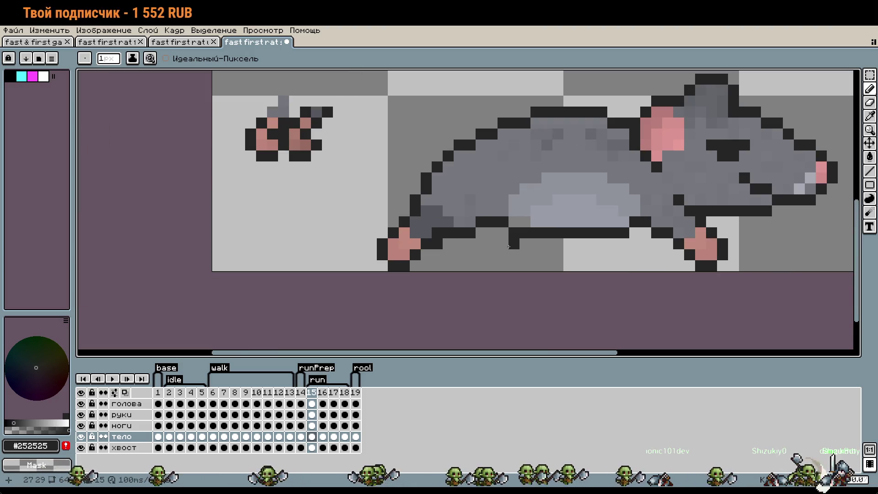
scroll(549, 205, up, 2)
Sample the light belly grey, repaint three belly pixels with it, and zoom out.
key(i)
click(564, 202)
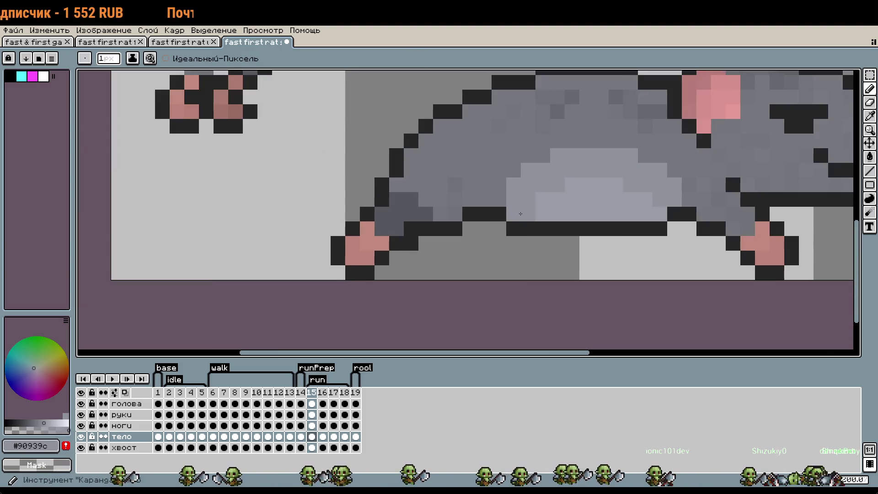
click(449, 206)
alt+click(476, 192)
click(522, 234)
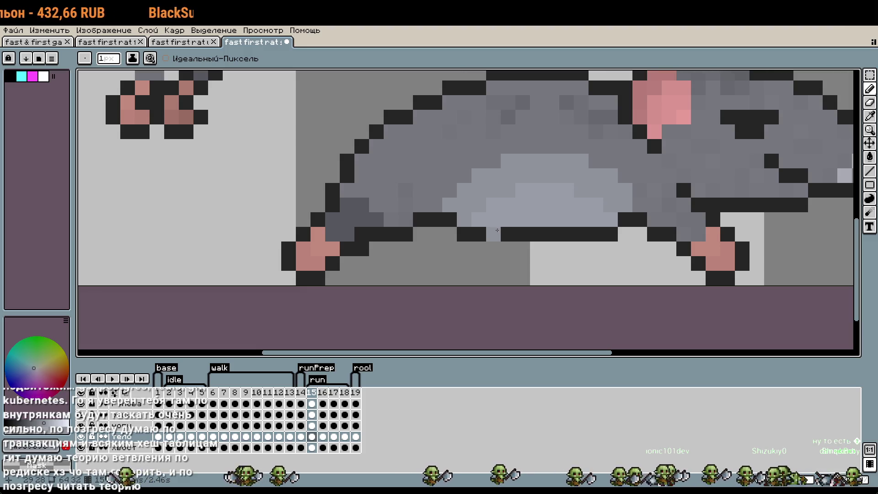
scroll(638, 207, down, 3)
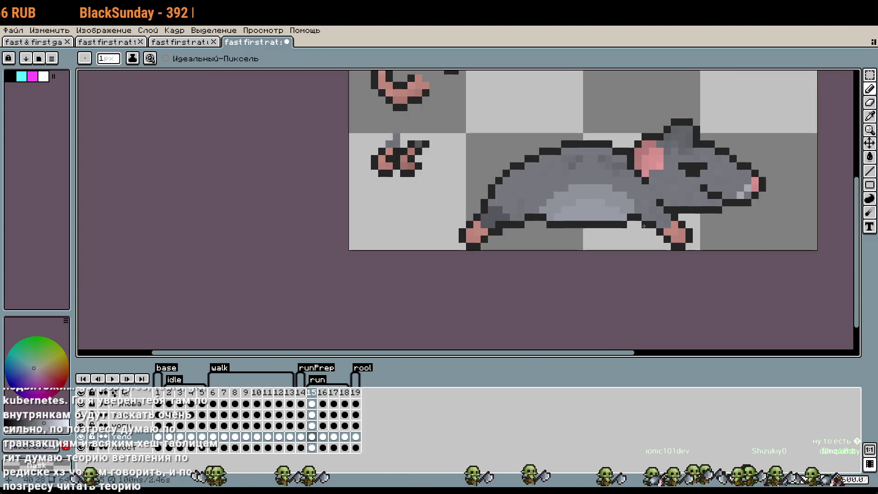
scroll(614, 227, down, 1)
drag(614, 227, 588, 212)
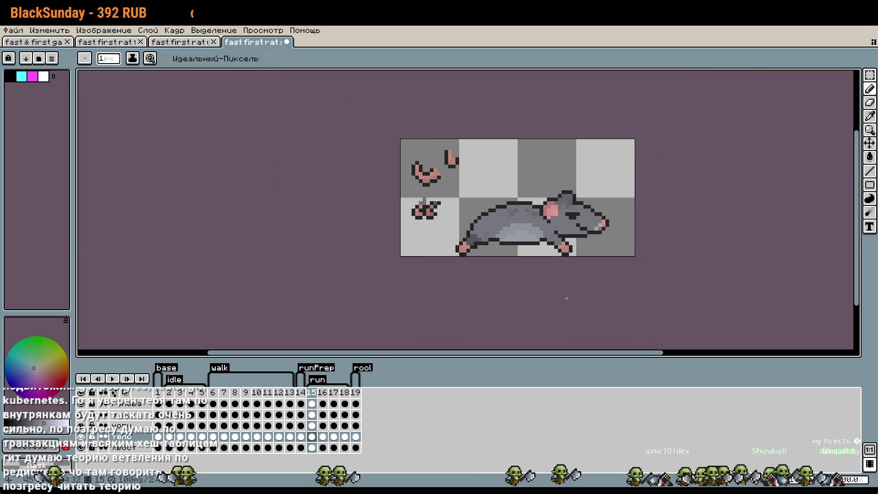
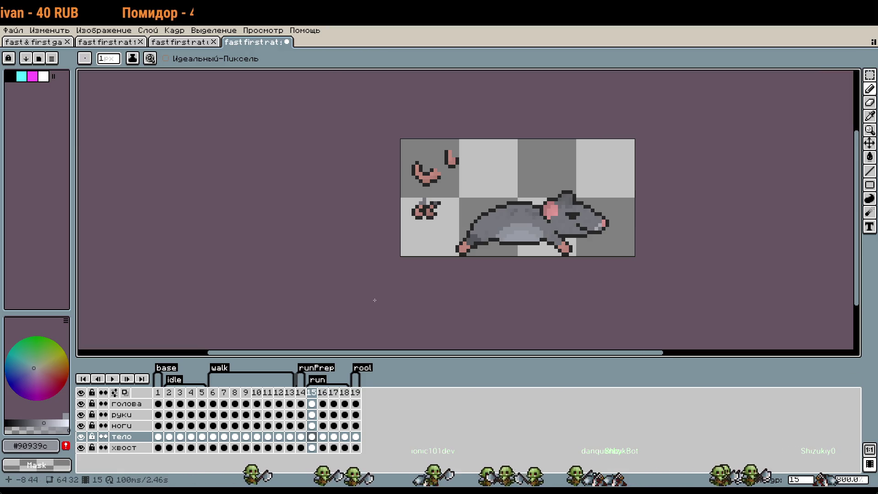
Eyedrop a darker grey from the rat's body and pencil one shading pixel on the belly's lower edge.
scroll(568, 297, down, 1)
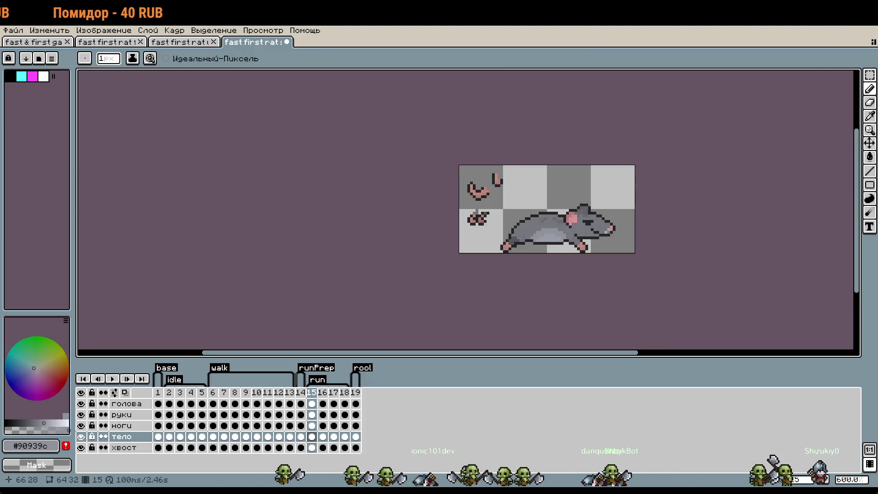
scroll(569, 298, up, 3)
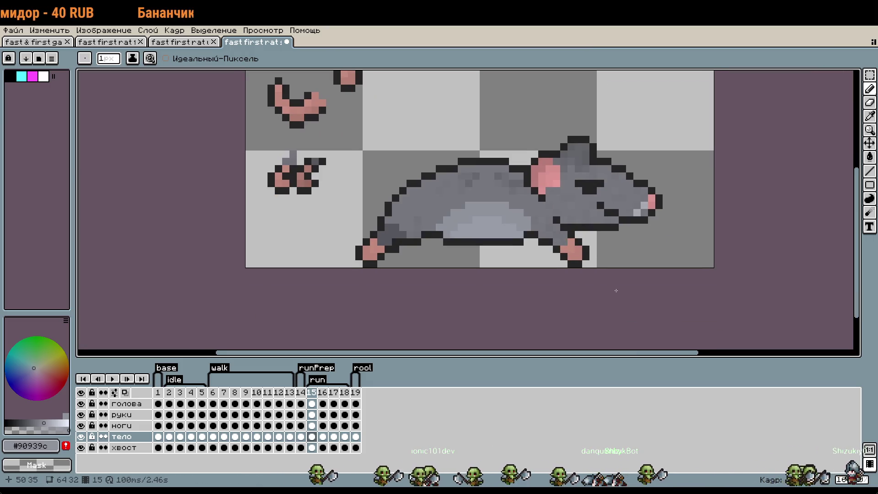
scroll(522, 213, up, 1)
scroll(522, 212, up, 2)
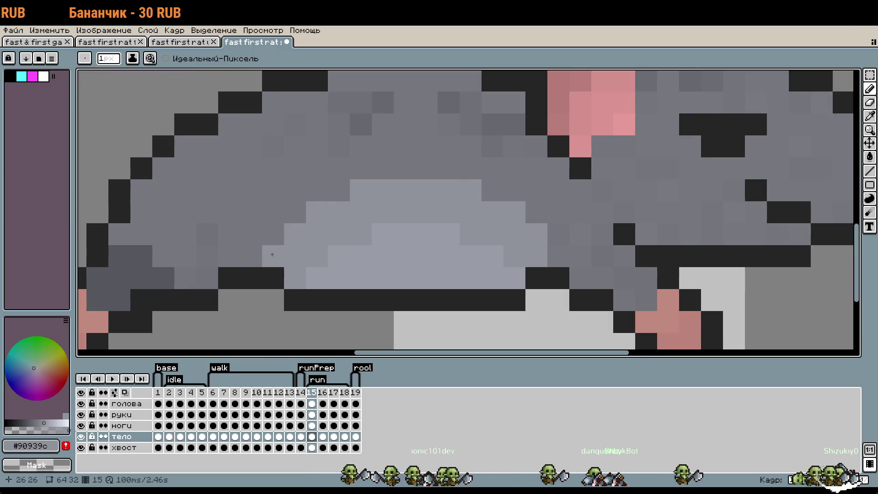
key(i)
click(275, 237)
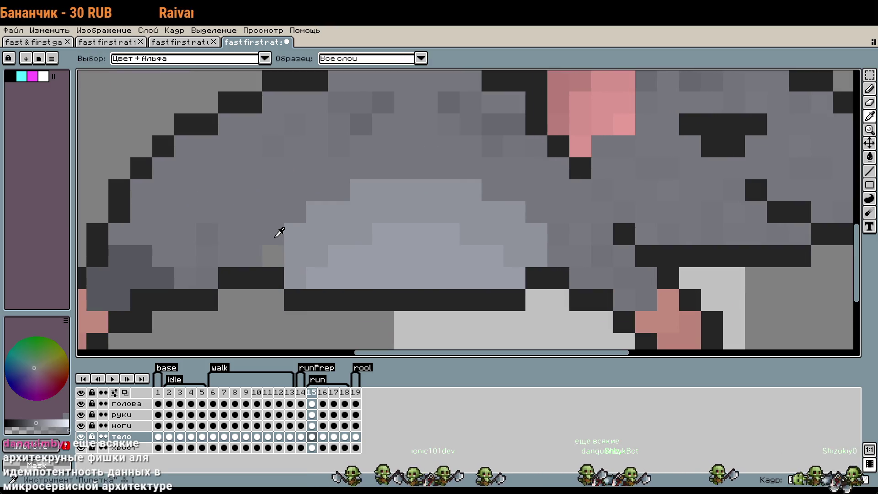
key(b)
click(274, 256)
key(ctrl+z)
click(316, 264)
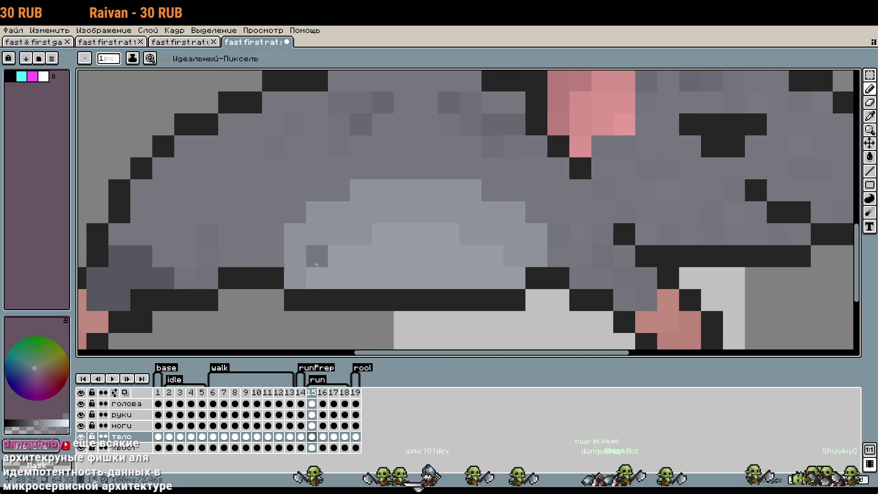
scroll(371, 277, down, 2)
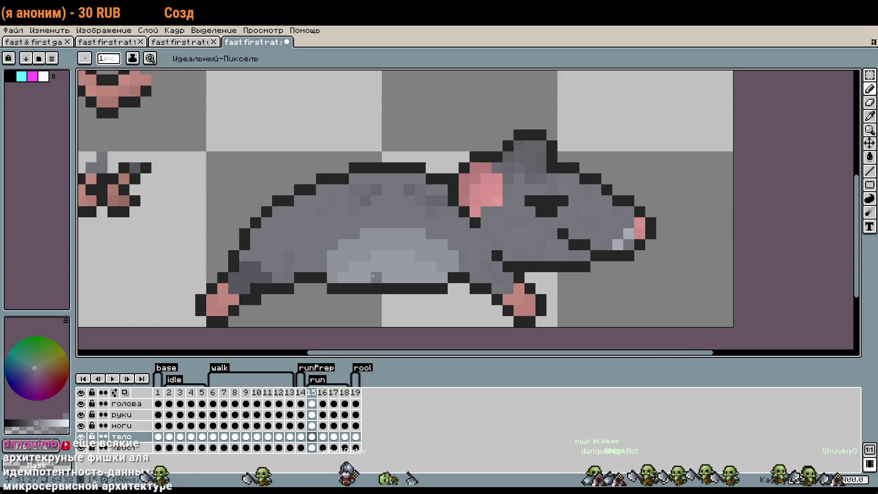
key(alt)
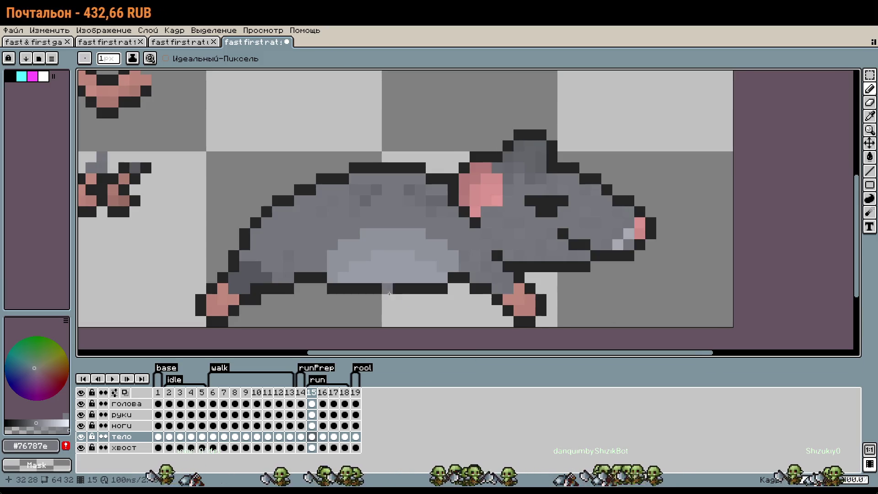
scroll(389, 293, down, 1)
scroll(446, 289, up, 1)
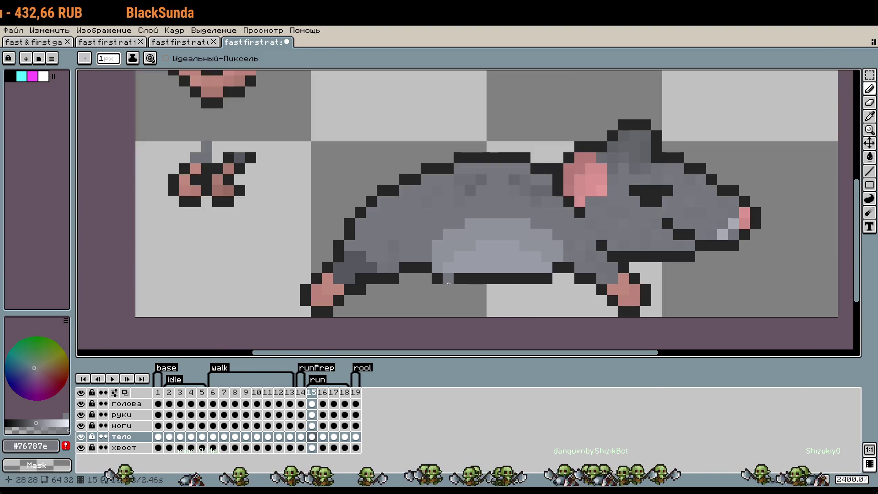
Move the hind leg (ноги layer) and rear body (тело layer) two pixels right, then deselect.
key(m)
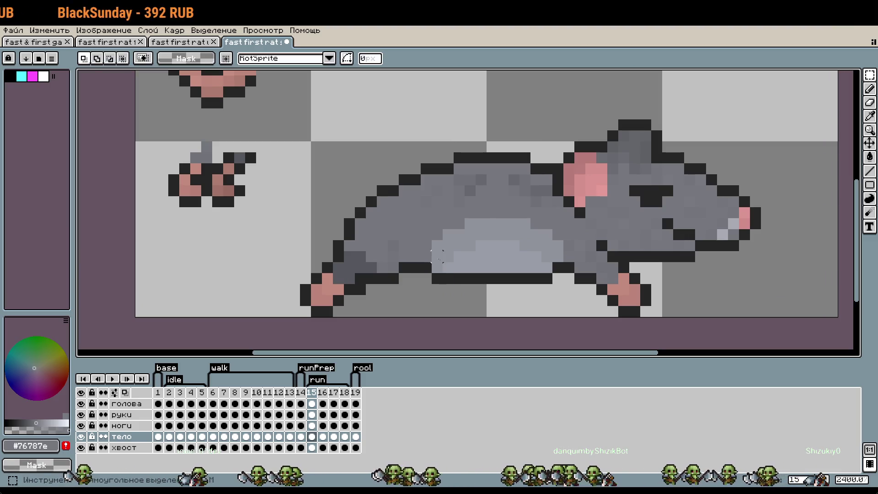
click(132, 426)
mouse_move(272, 146)
mouse_down()
mouse_move(418, 316)
mouse_move(429, 306)
mouse_up()
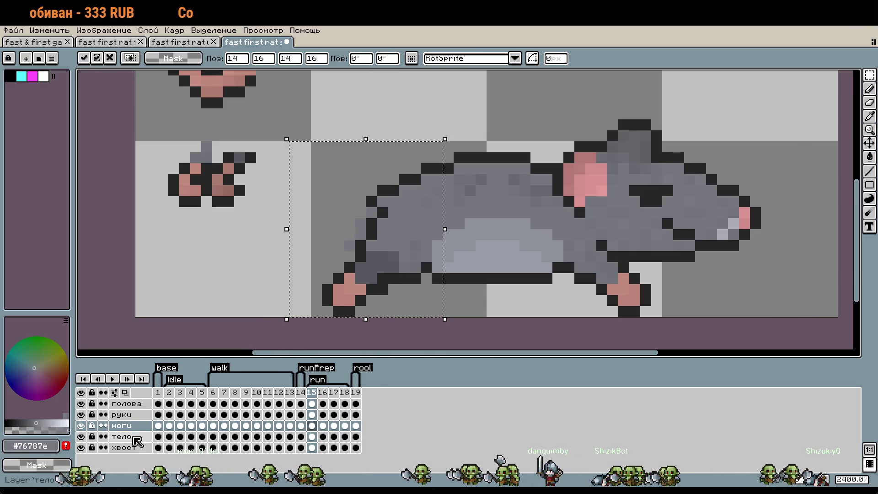
click(133, 438)
drag(397, 177, 419, 177)
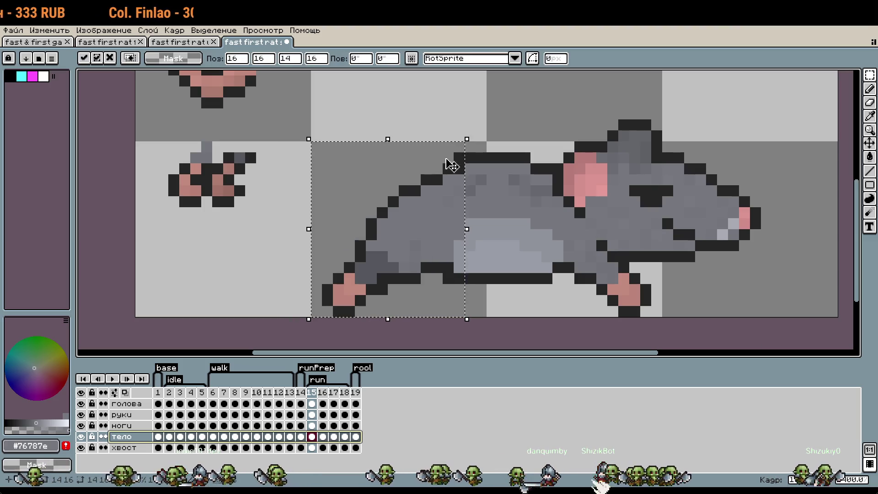
click(525, 289)
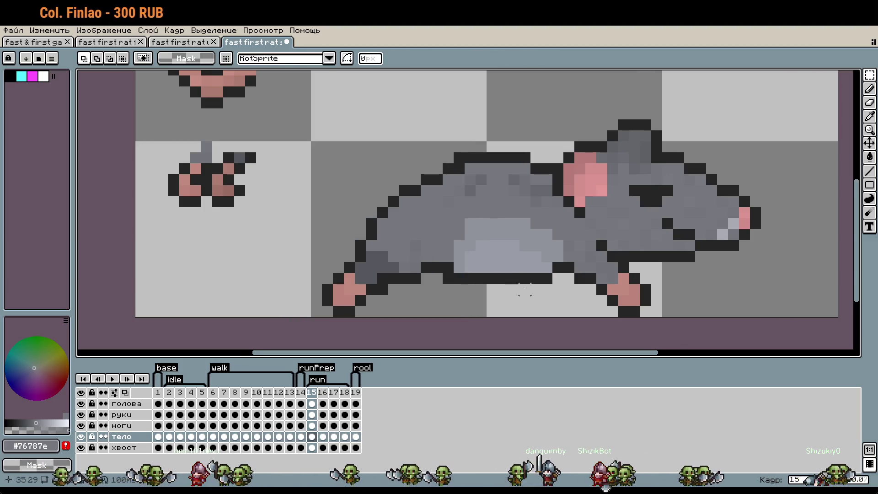
scroll(525, 289, down, 1)
scroll(493, 219, up, 1)
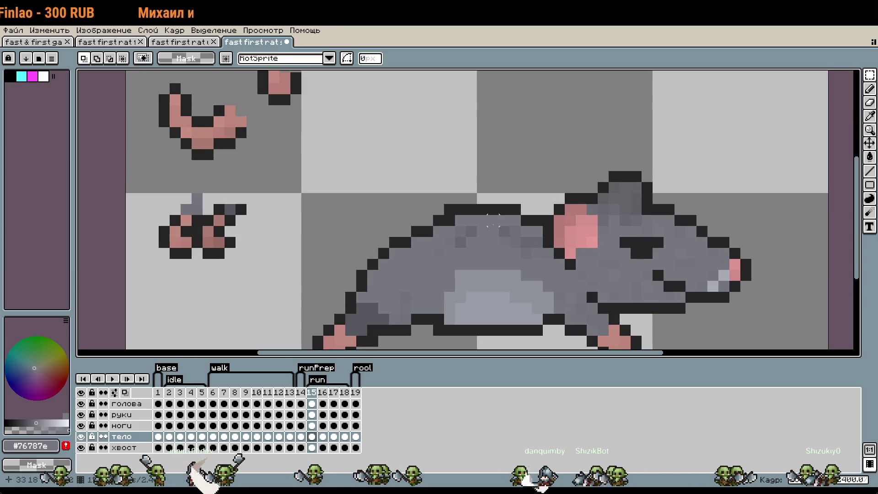
Pick the outline colour #252525 and paint a black belly outline pixel on the ноги layer.
key(b)
scroll(427, 207, up, 1)
alt+click(504, 208)
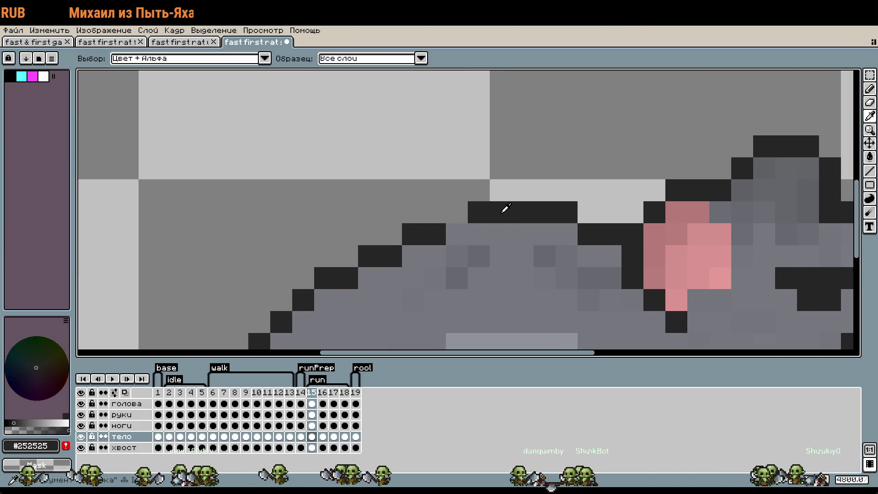
scroll(503, 208, down, 1)
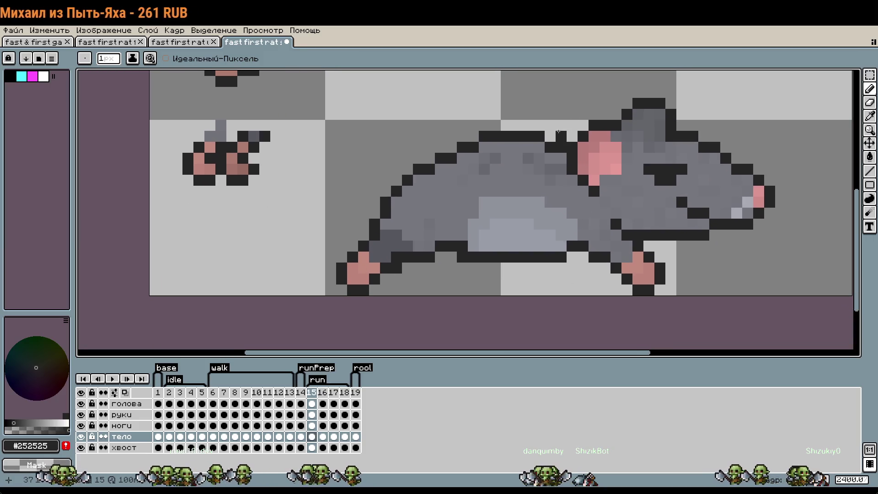
scroll(526, 137, up, 1)
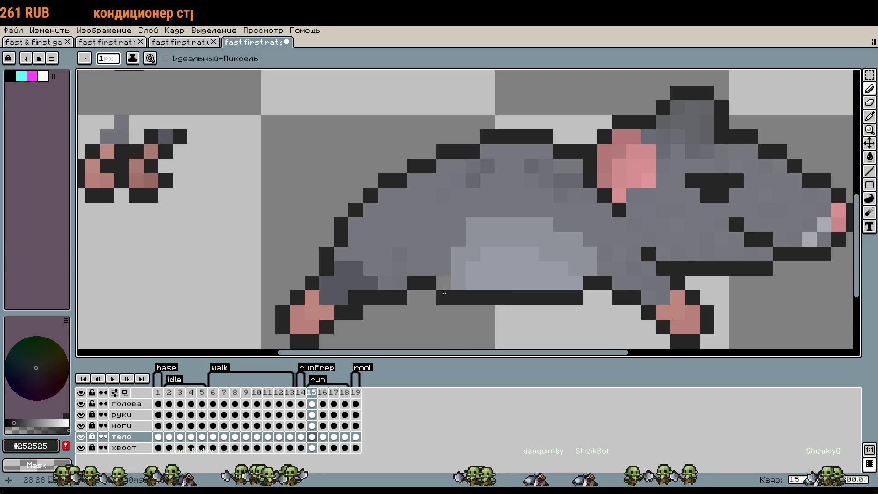
scroll(457, 297, down, 2)
scroll(439, 256, down, 2)
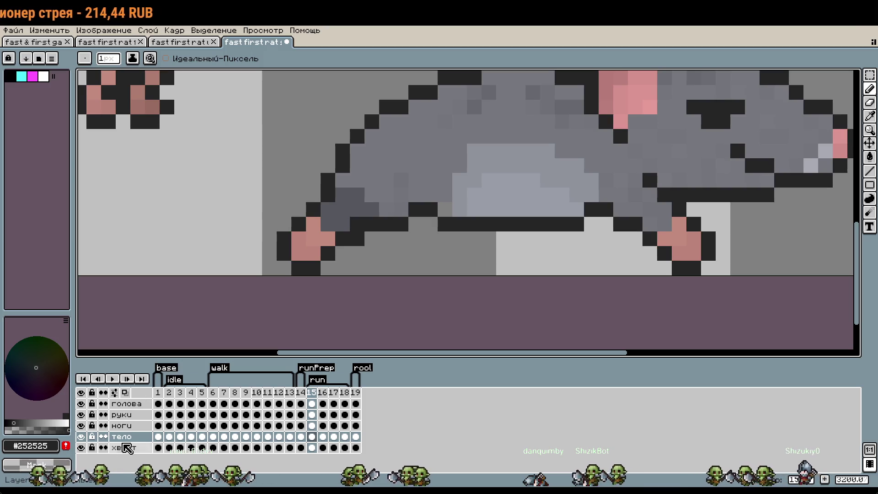
click(122, 426)
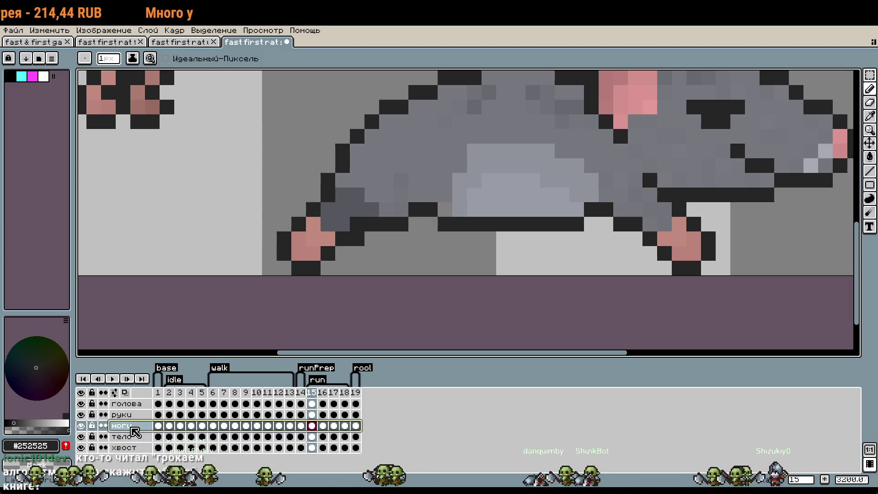
click(401, 209)
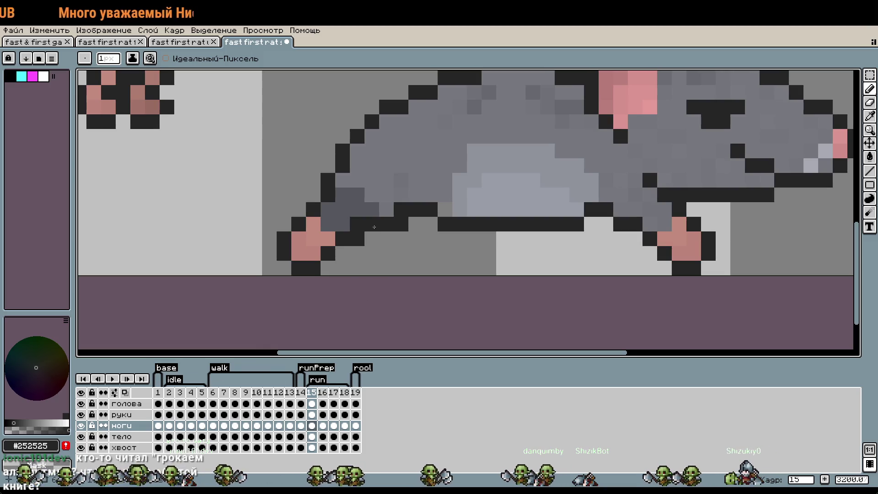
Rework the belly outline pixels on the тело layer, restoring some to body grey #76787e.
key(alt+Down)
click(446, 204)
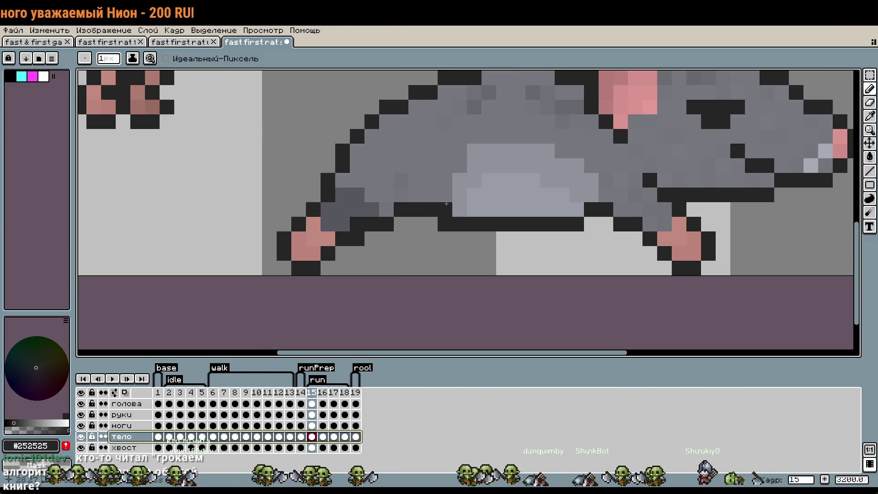
key(ctrl+z)
click(430, 224)
right_click(430, 209)
key(i)
click(443, 196)
key(b)
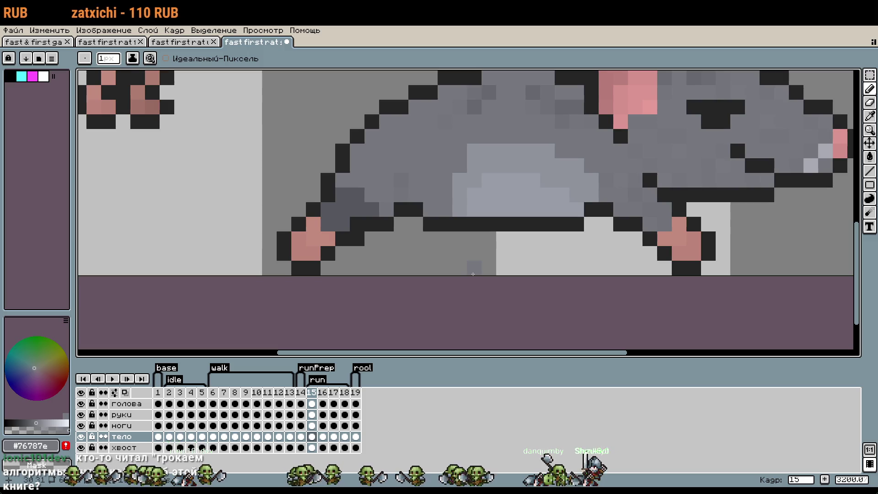
scroll(496, 238, down, 1)
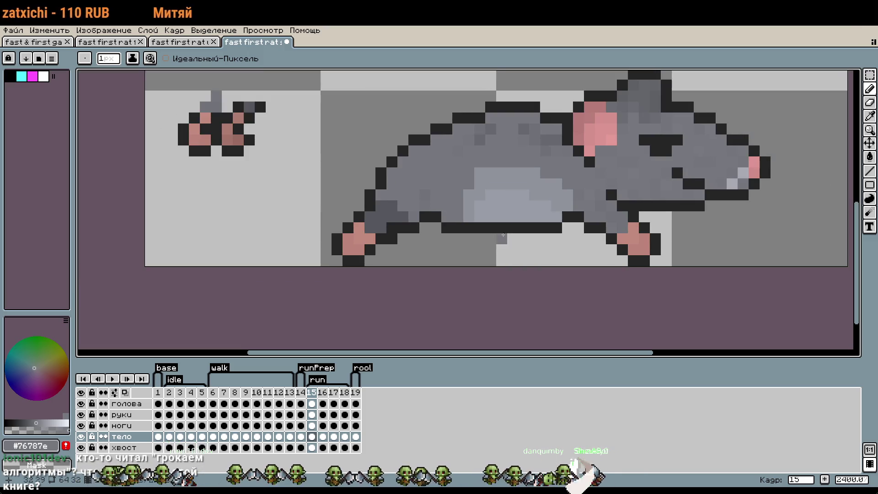
Paint light belly grey #90939c pixels onto the belly, undoing one misplaced column.
scroll(503, 234, up, 2)
scroll(503, 246, up, 2)
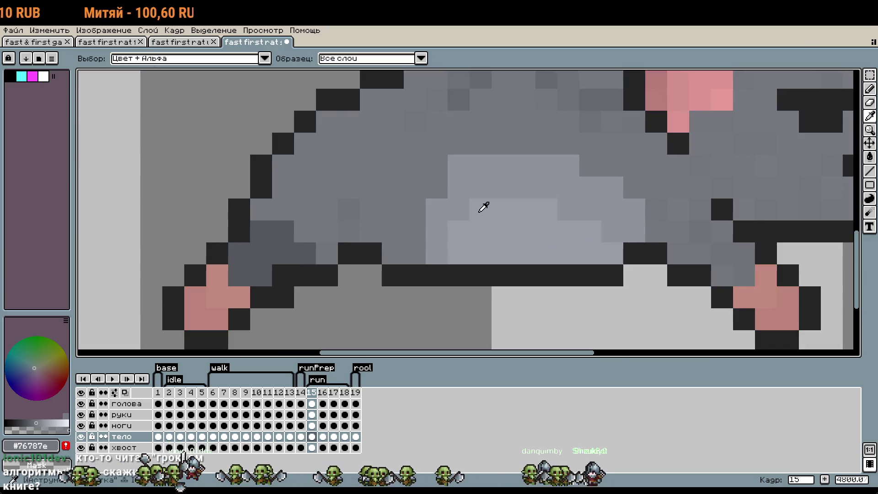
alt+click(474, 173)
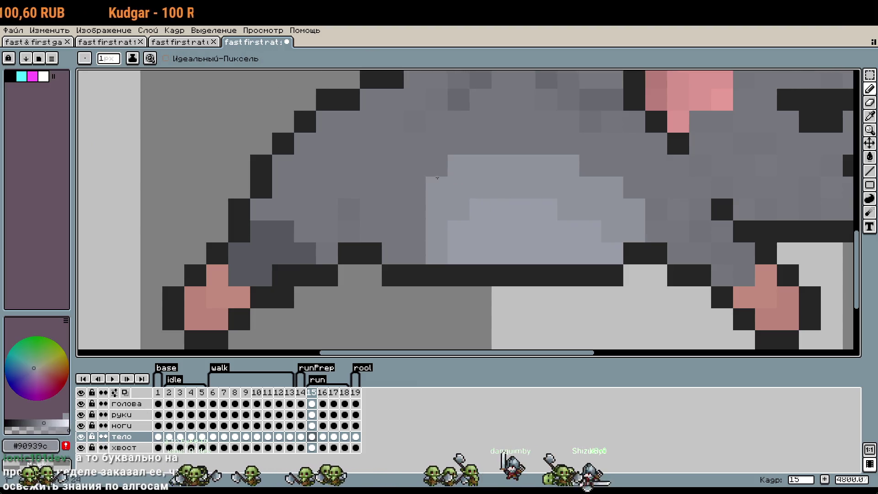
mouse_move(422, 211)
mouse_down()
mouse_move(416, 254)
mouse_move(419, 192)
mouse_up()
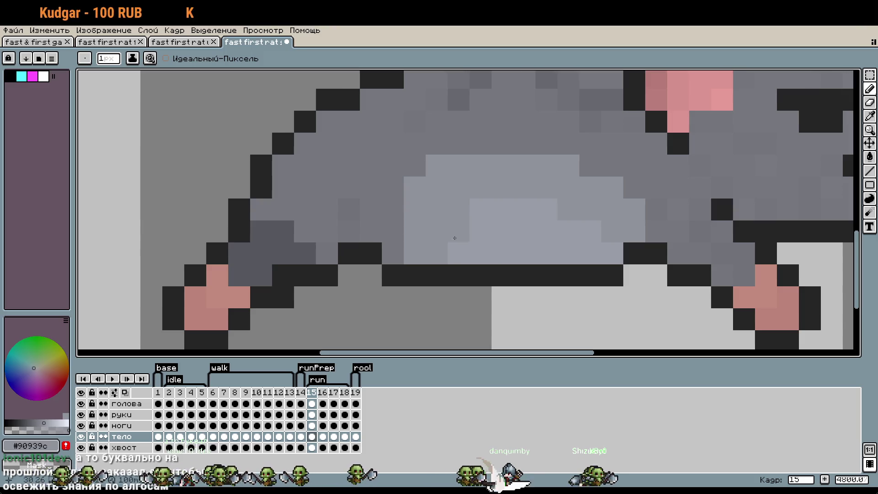
click(454, 238)
click(384, 200)
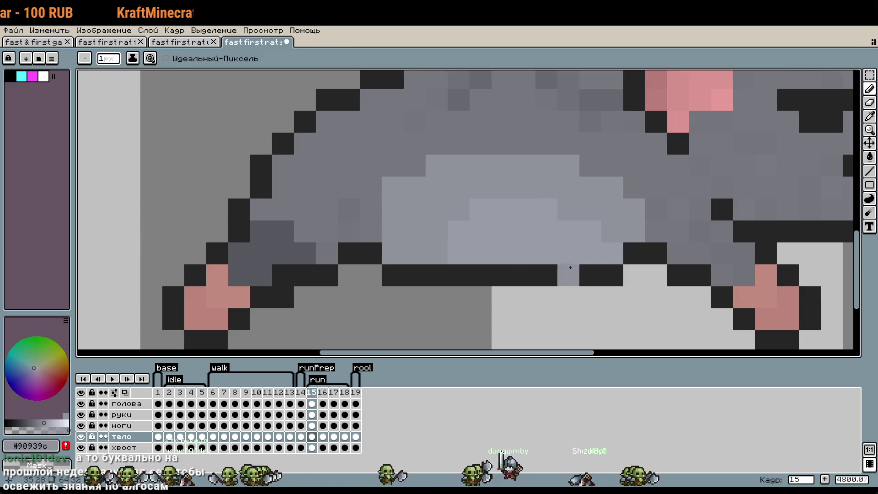
key(ctrl+z)
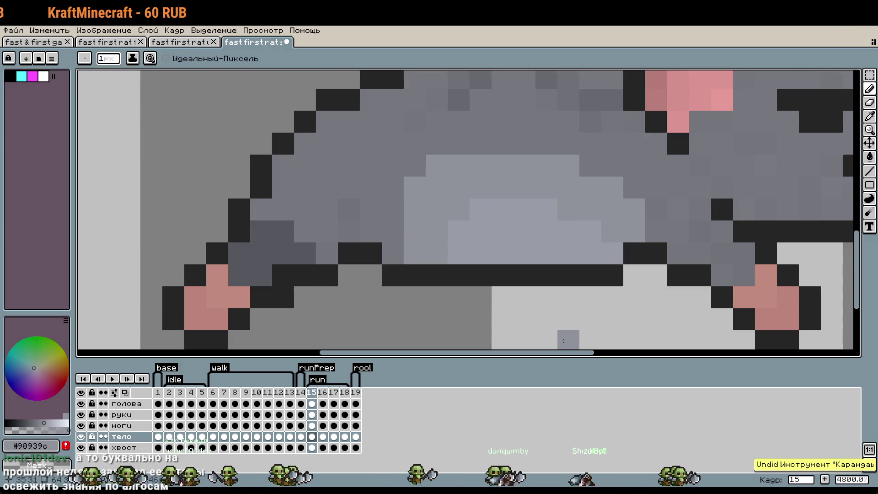
click(458, 223)
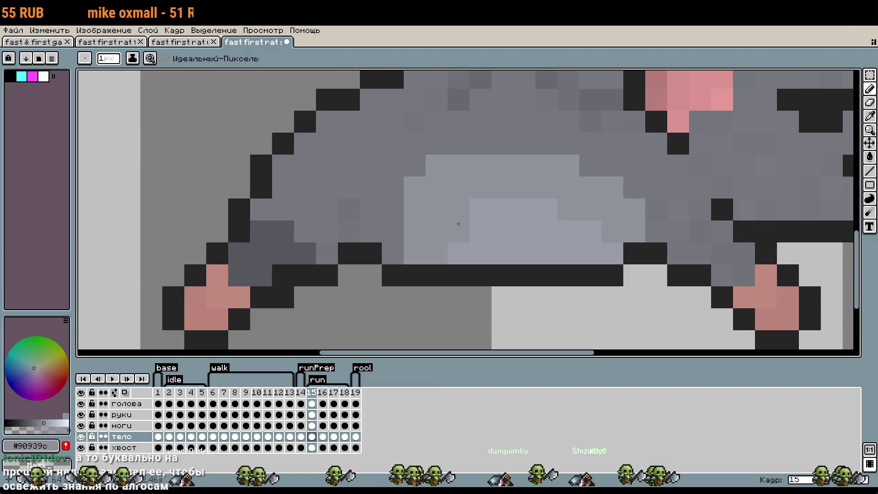
Lighten the dark body pixels left of the belly with vertical #90939c strokes.
key(i)
click(506, 238)
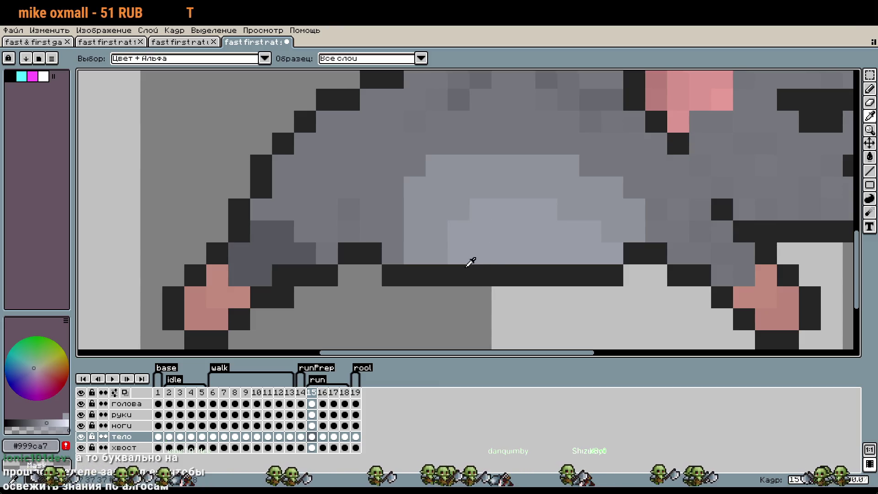
key(b)
alt+click(451, 200)
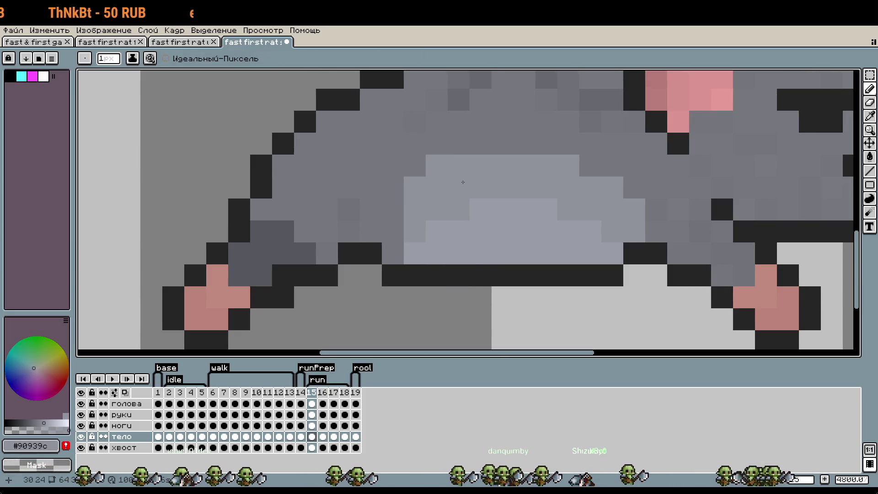
drag(392, 187, 392, 254)
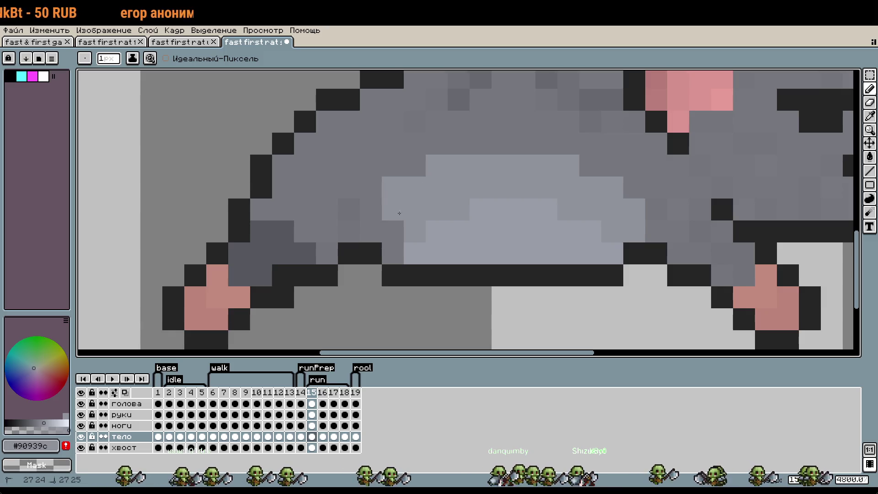
drag(370, 209, 370, 231)
Zoom out and pan across the rat to check the extended pale belly.
scroll(543, 269, down, 1)
scroll(543, 268, down, 1)
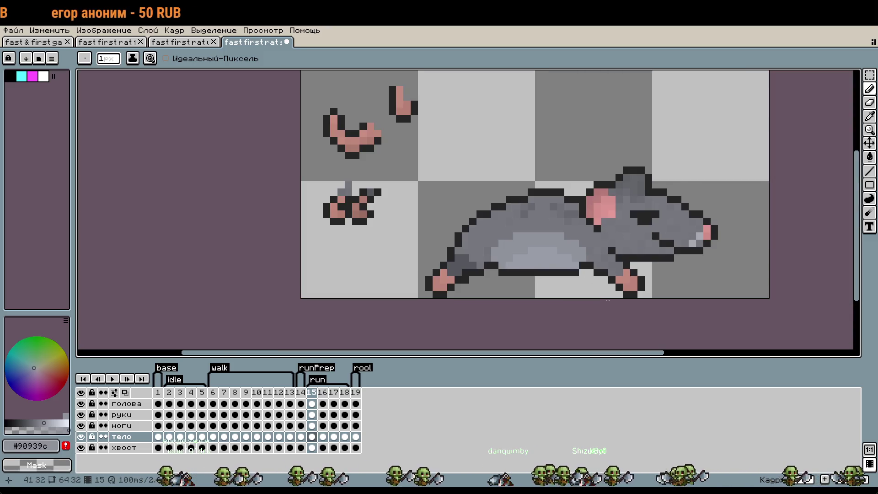
scroll(569, 271, up, 1)
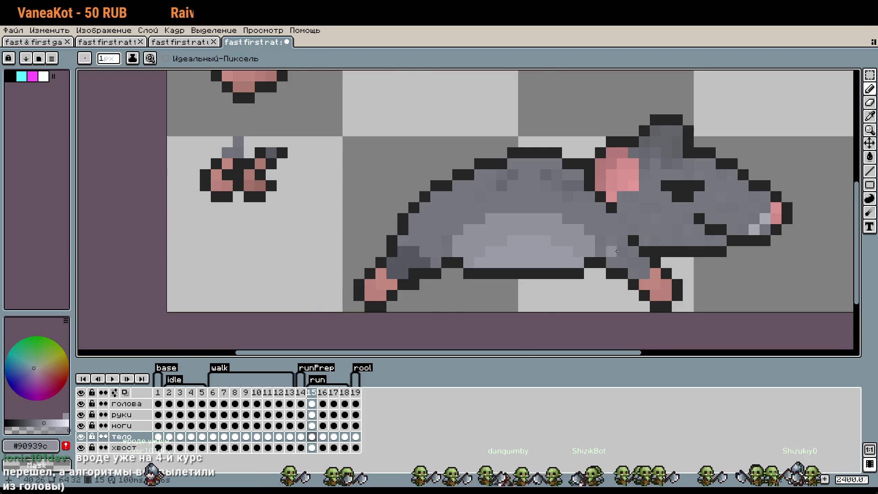
scroll(568, 271, down, 1)
scroll(589, 245, down, 2)
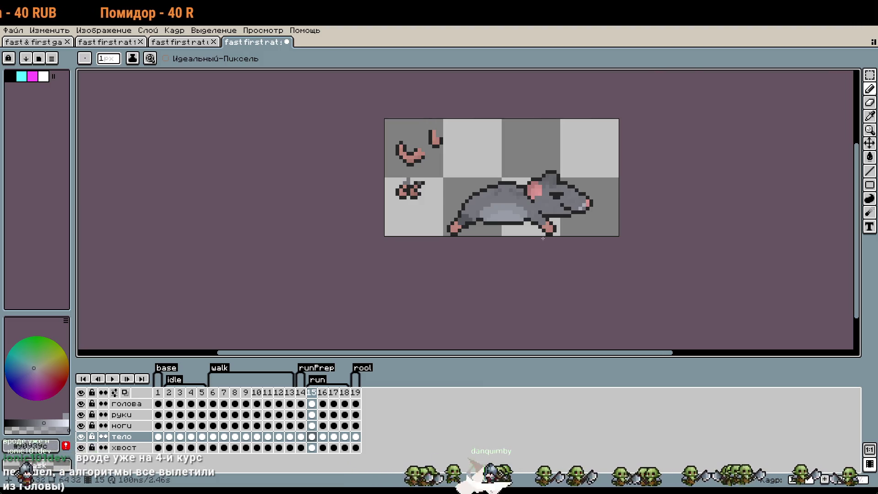
scroll(545, 241, up, 3)
drag(533, 235, 574, 233)
scroll(574, 234, down, 2)
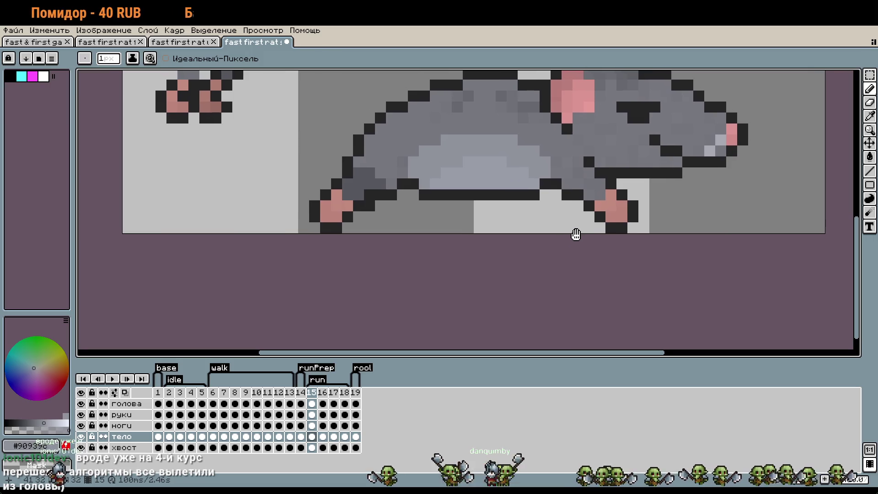
scroll(579, 244, up, 2)
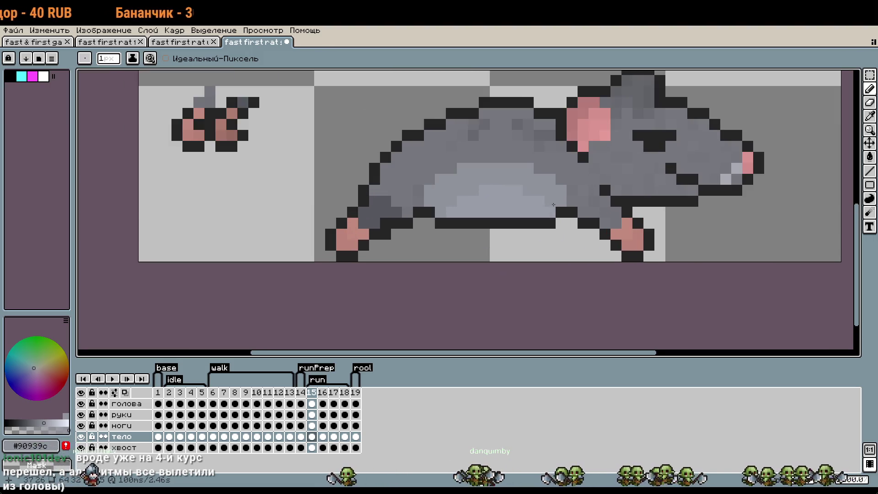
drag(555, 212, 551, 243)
Select the rat's upper back and ear area and transform it into a new position.
key(m)
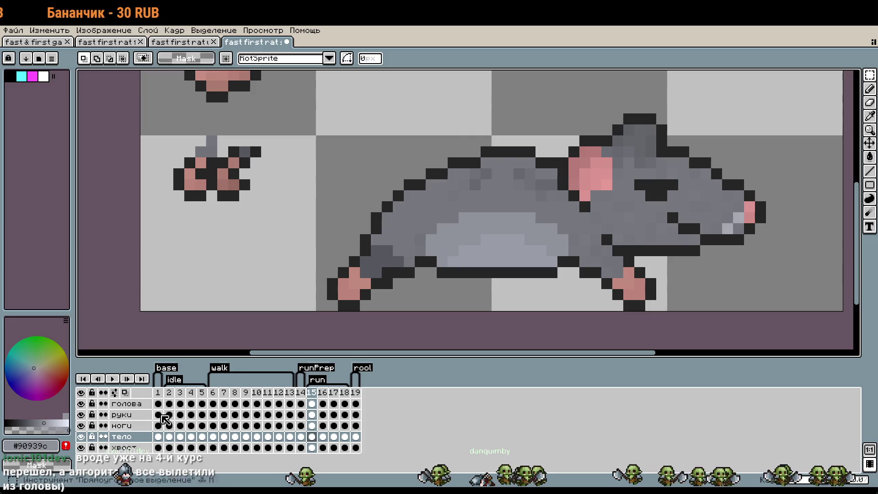
drag(359, 101, 613, 203)
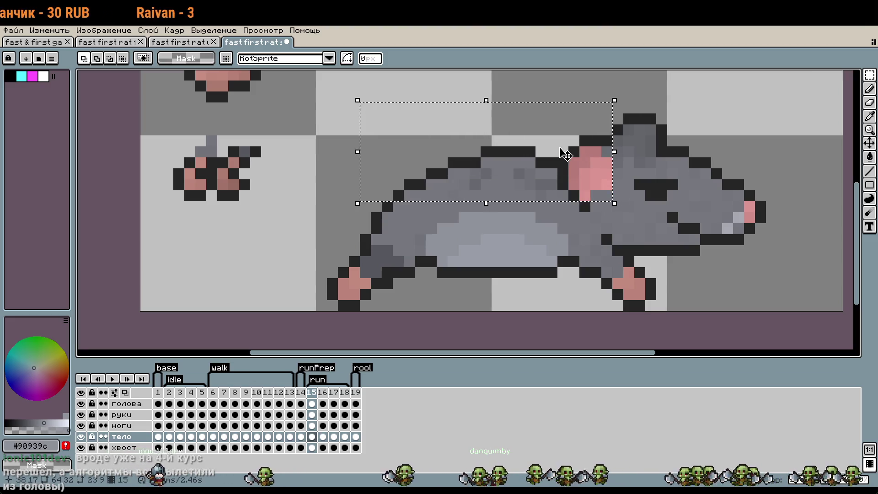
key(u)
drag(360, 103, 668, 191)
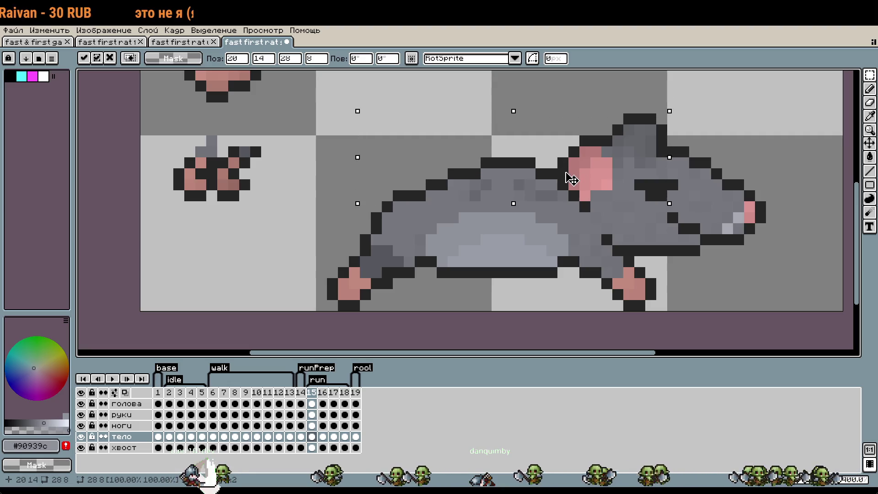
key(Return)
scroll(457, 192, up, 1)
Recolour the back outline pixels, turning some mid-grey and others dark.
key(i)
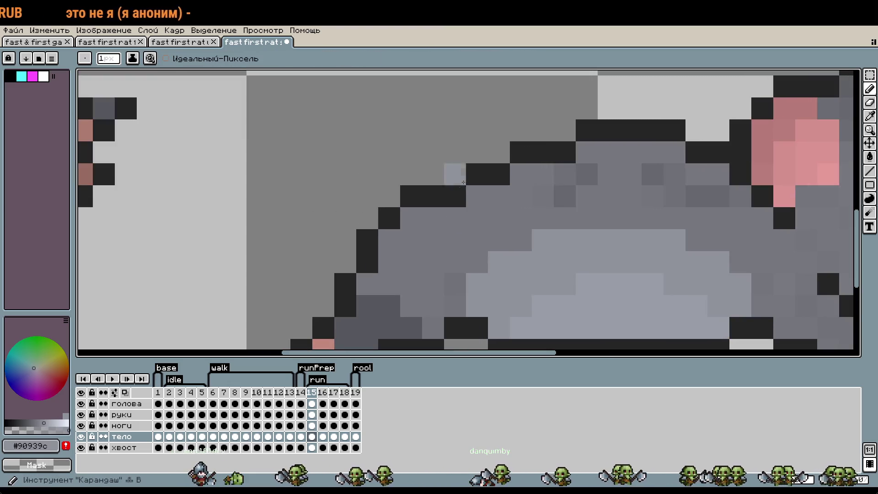
click(488, 198)
key(b)
click(498, 174)
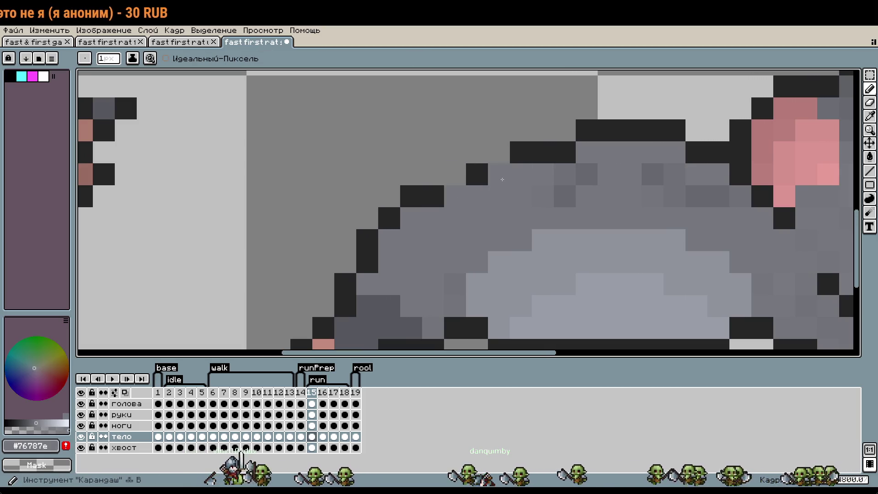
click(564, 152)
alt+click(602, 128)
click(499, 152)
click(455, 174)
Darken the outline pixels under and beside the rear paw.
scroll(652, 230, down, 2)
scroll(577, 225, down, 1)
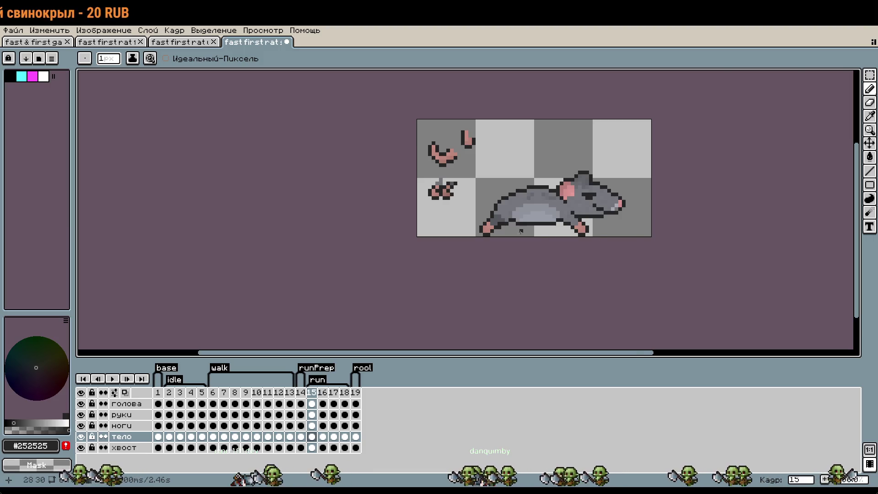
scroll(521, 232, up, 10)
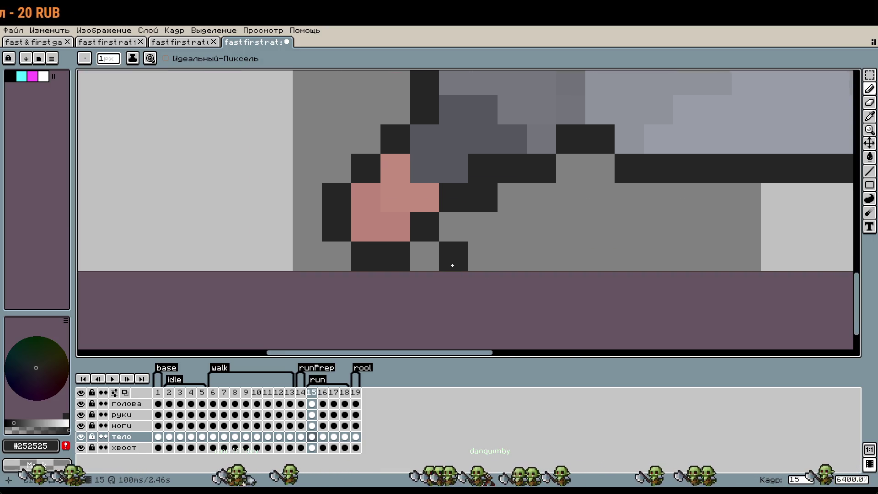
click(424, 256)
click(454, 256)
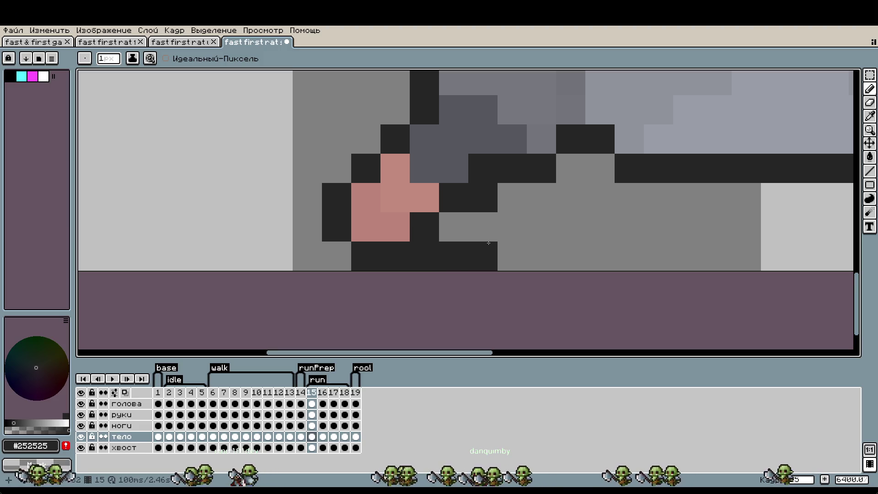
click(513, 198)
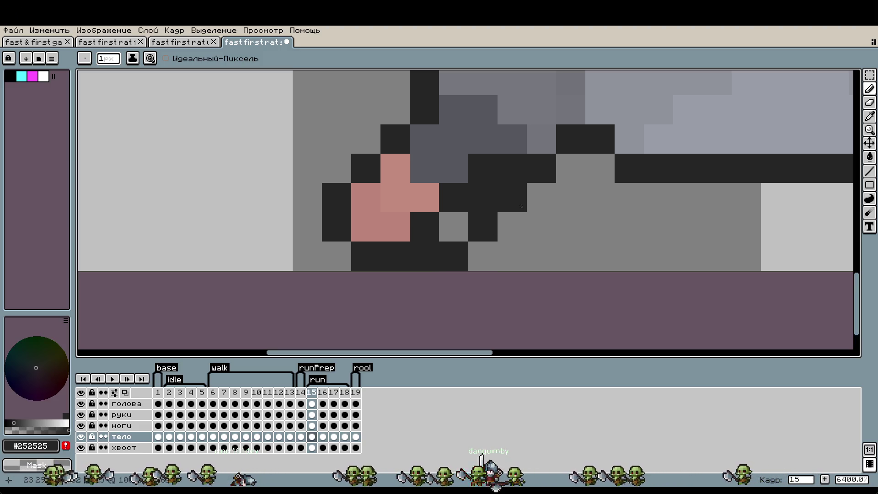
Add a darker pink shading pixel on the paw and erase a stray dark pixel near the rear paw.
key(i)
click(425, 198)
scroll(457, 219, down, 3)
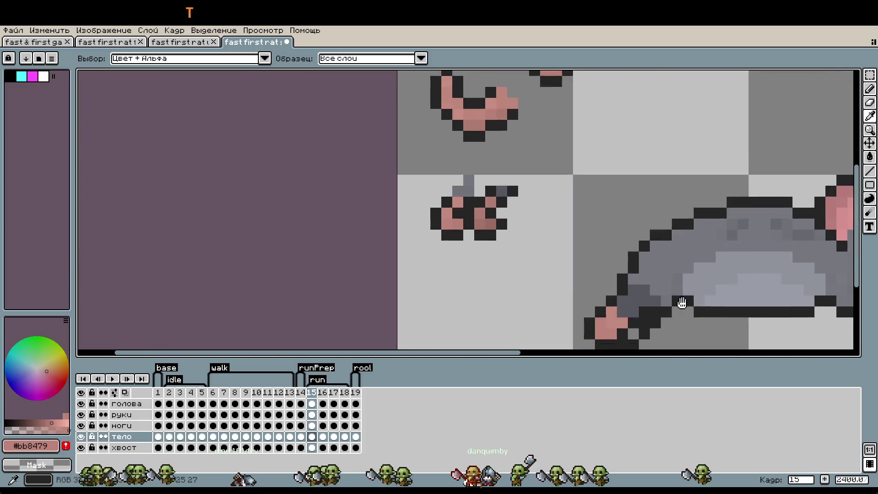
scroll(489, 259, up, 3)
click(489, 259)
scroll(632, 166, down, 5)
scroll(563, 112, right, 4)
key(b)
click(672, 242)
scroll(568, 231, down, 3)
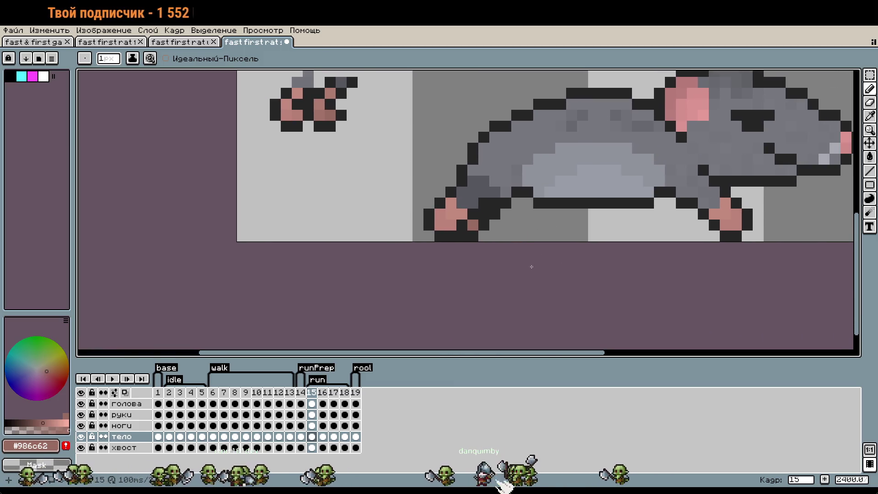
scroll(496, 259, up, 3)
right_click(427, 230)
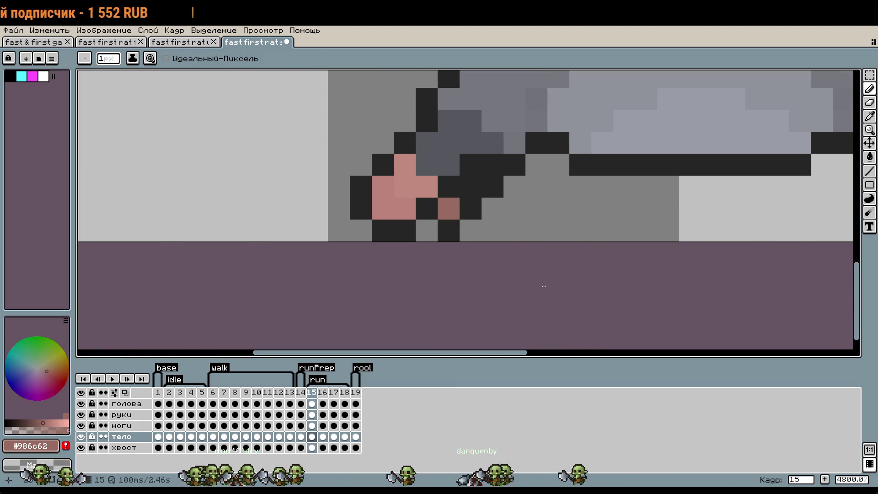
Draw a diagonal dark outline on the front leg and add darker pink pixels to the front paw.
scroll(544, 288, down, 1)
scroll(630, 282, down, 1)
scroll(608, 205, right, 2)
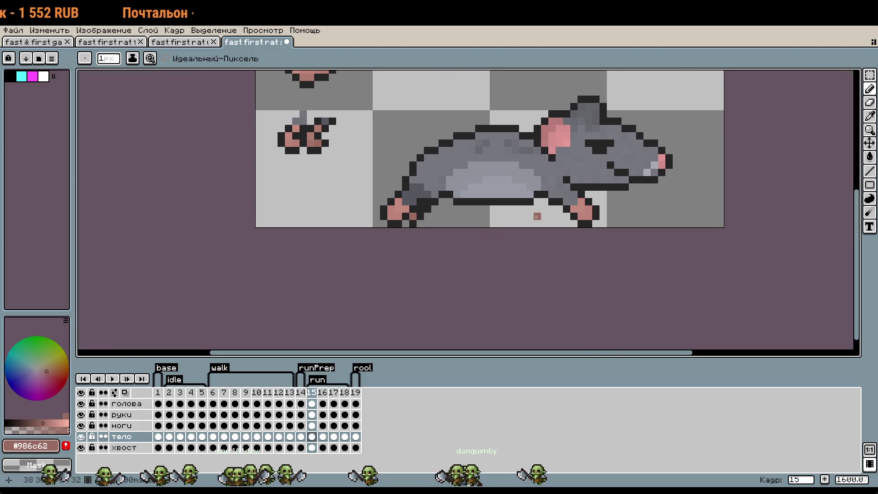
scroll(595, 210, up, 2)
alt+click(587, 215)
drag(586, 236, 523, 183)
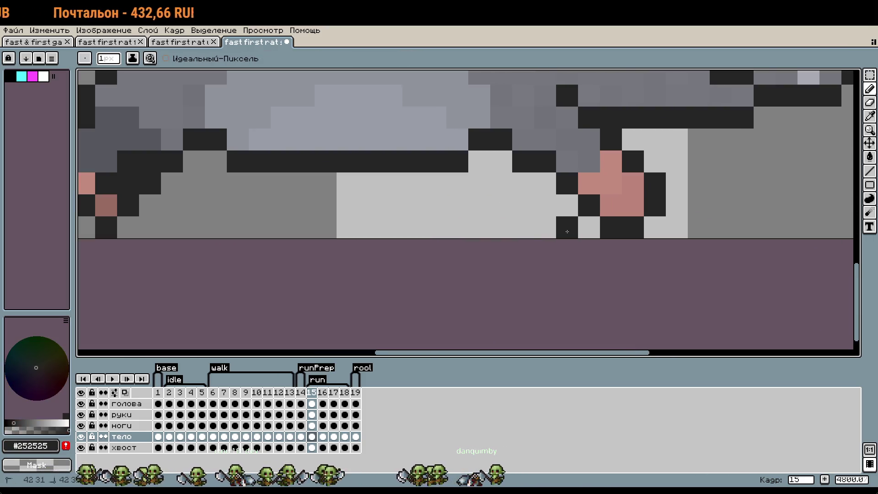
key(alt)
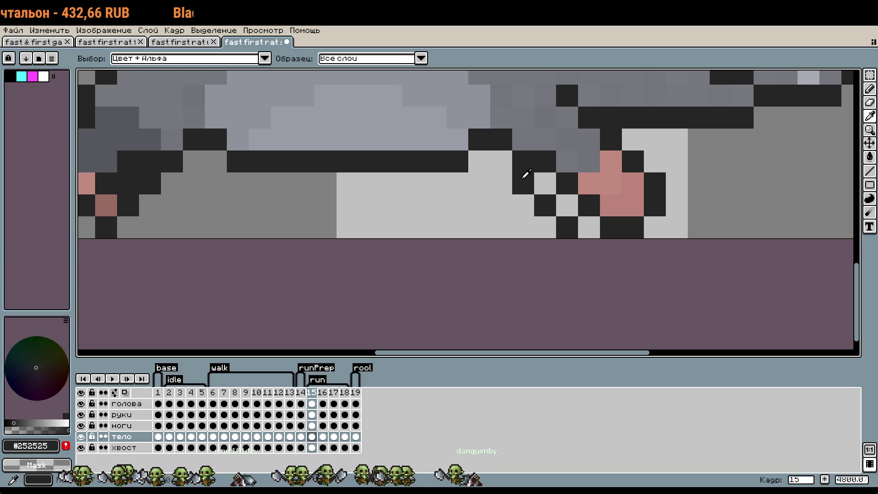
alt+click(110, 204)
click(566, 200)
click(546, 183)
Pick the reddish-brown shading colour and paint a paw pixel, undoing one stray stroke.
scroll(636, 233, down, 5)
scroll(618, 209, up, 5)
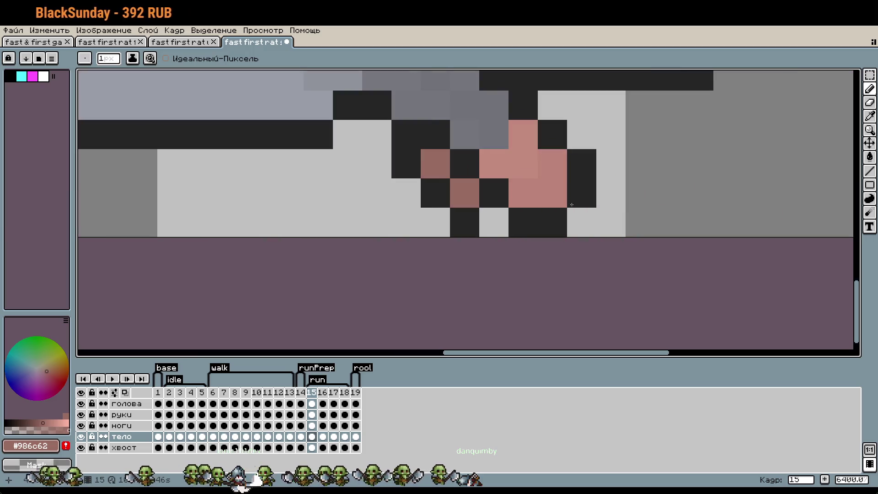
alt+click(406, 153)
scroll(481, 183, down, 3)
scroll(520, 192, down, 2)
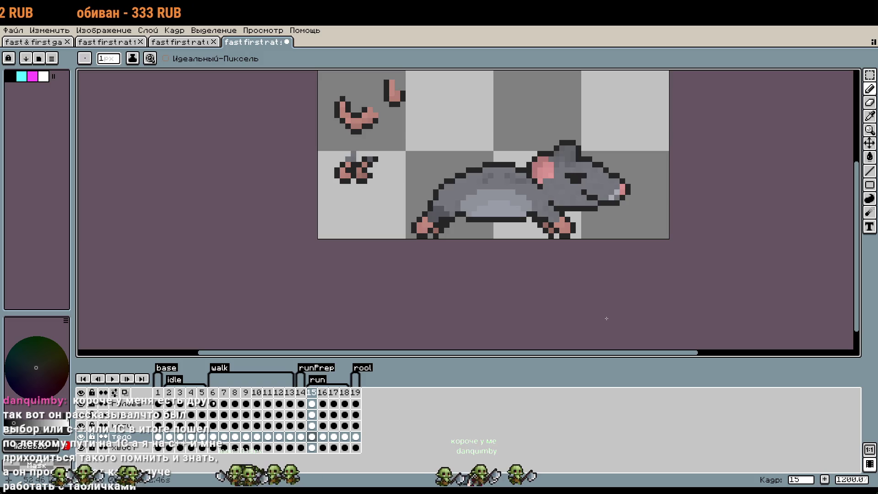
scroll(466, 256, up, 7)
alt+click(357, 192)
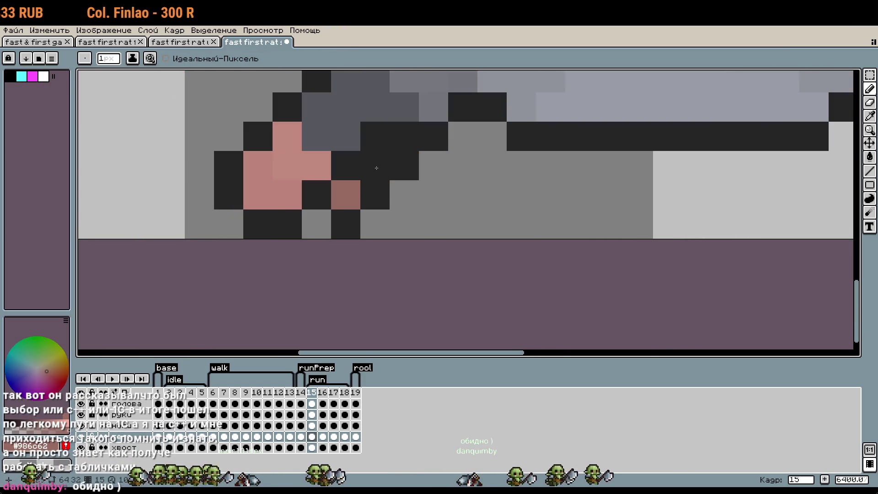
click(433, 224)
mouse_move(433, 224)
mouse_down()
mouse_move(300, 273)
mouse_move(342, 278)
mouse_up()
key(ctrl+z)
key(v)
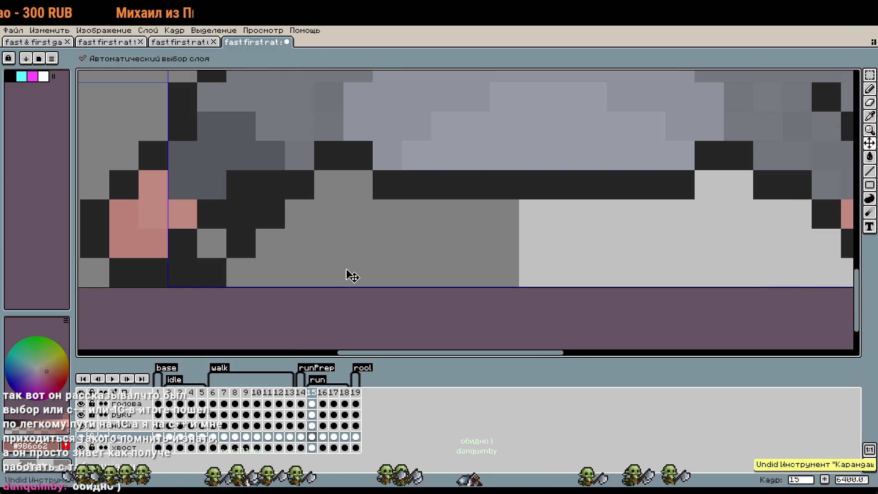
key(b)
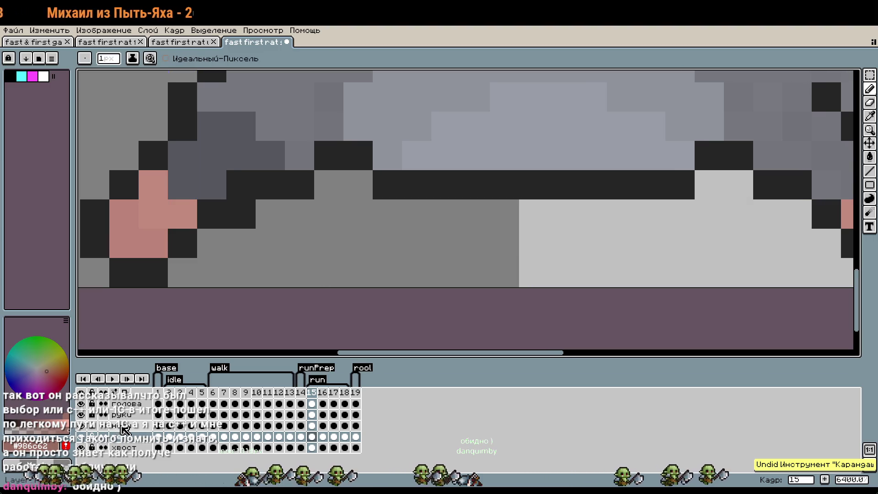
Add #986c62 reddish shading pixels beside both the rear and front paws.
ctrl+click(169, 264)
click(170, 264)
click(212, 243)
click(241, 214)
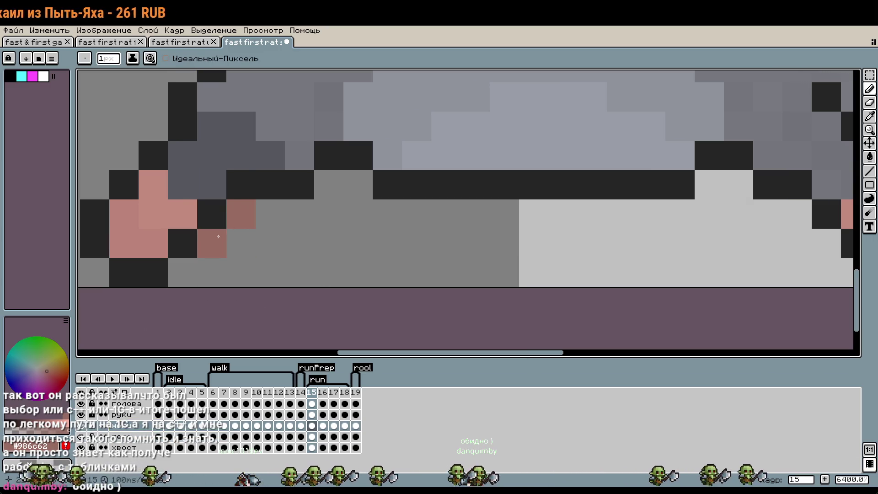
click(797, 214)
click(827, 243)
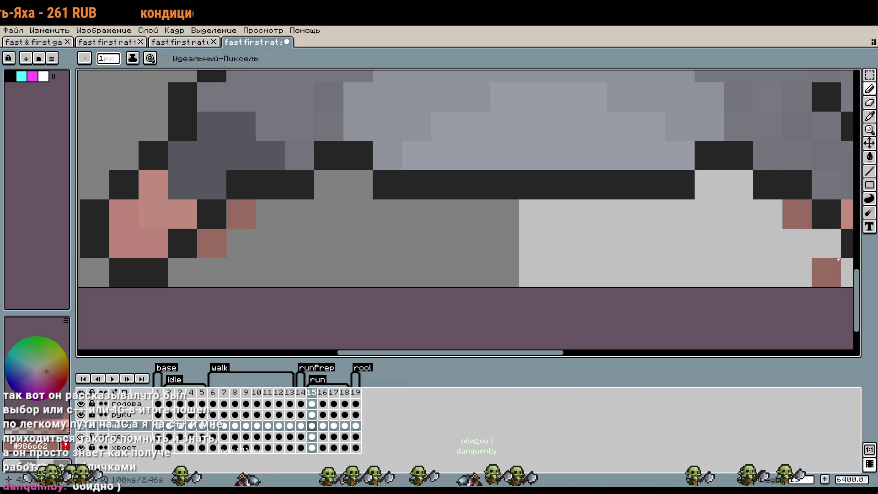
Paint a diagonal of dark outline pixels along the front paw.
scroll(789, 249, right, 3)
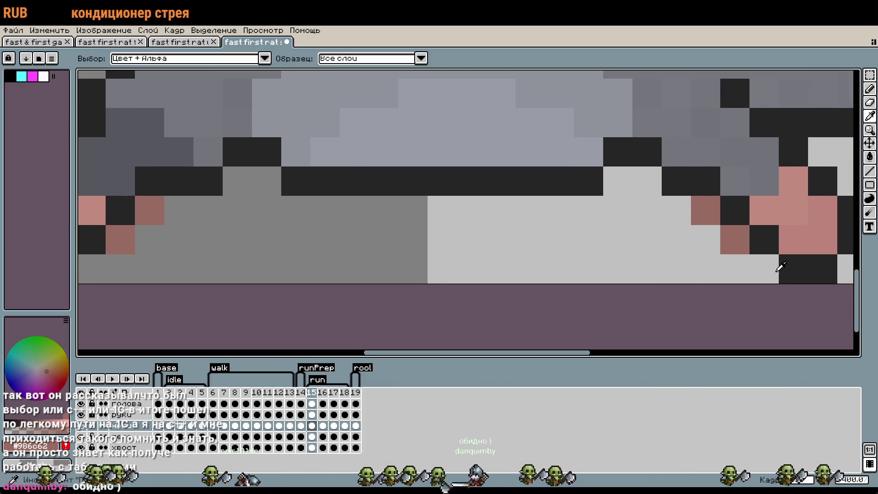
alt+click(767, 239)
click(734, 269)
click(706, 240)
click(676, 210)
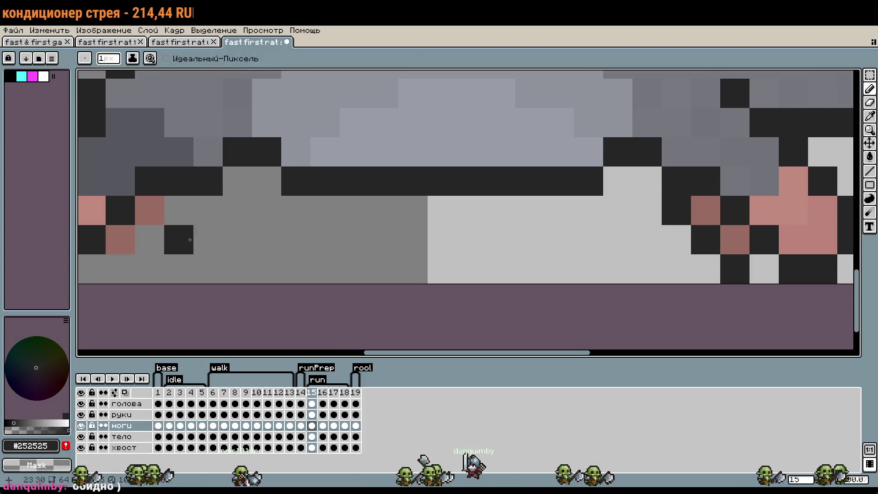
Add dark outline pixels at the lower-left paw, review the whole sprite, and undo the last stroke.
click(149, 239)
click(121, 269)
click(179, 269)
scroll(340, 271, down, 1)
scroll(340, 271, down, 1)
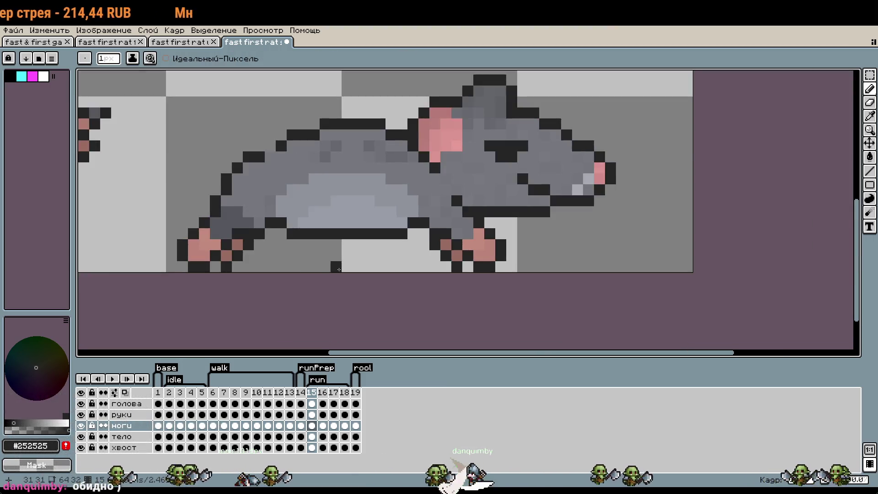
scroll(339, 271, down, 1)
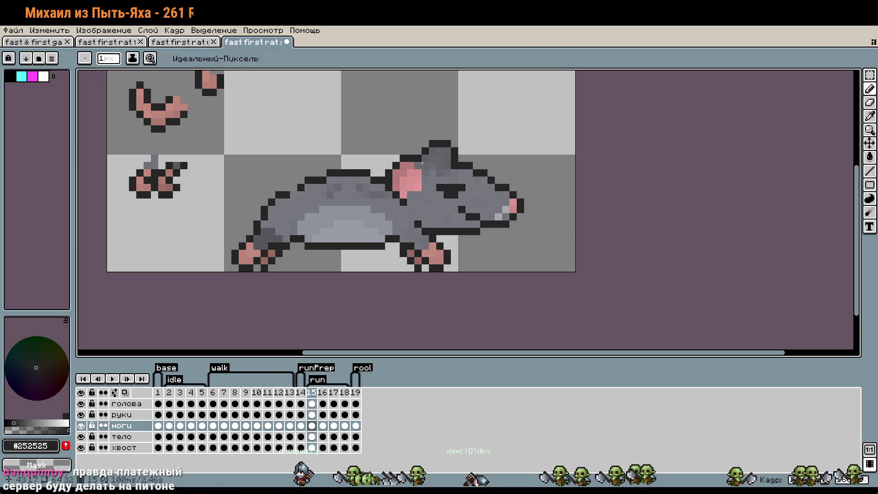
scroll(470, 255, left, 3)
scroll(470, 255, up, 1)
scroll(569, 292, down, 1)
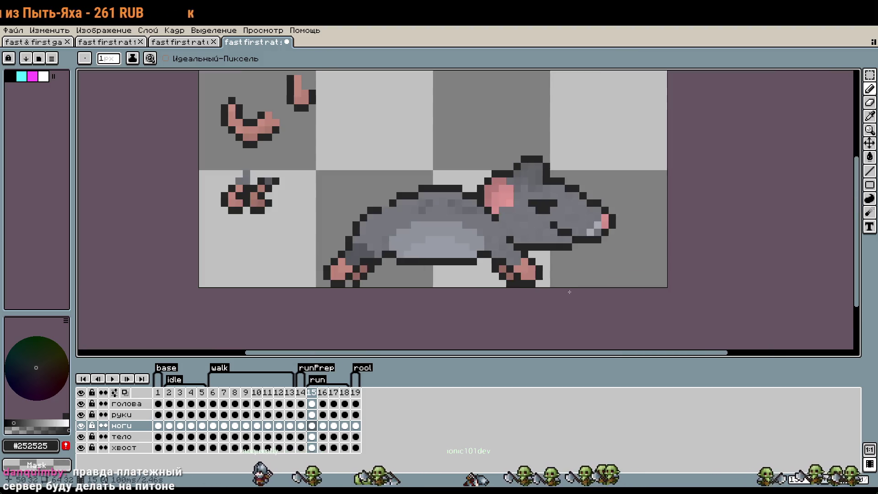
key(ctrl+z)
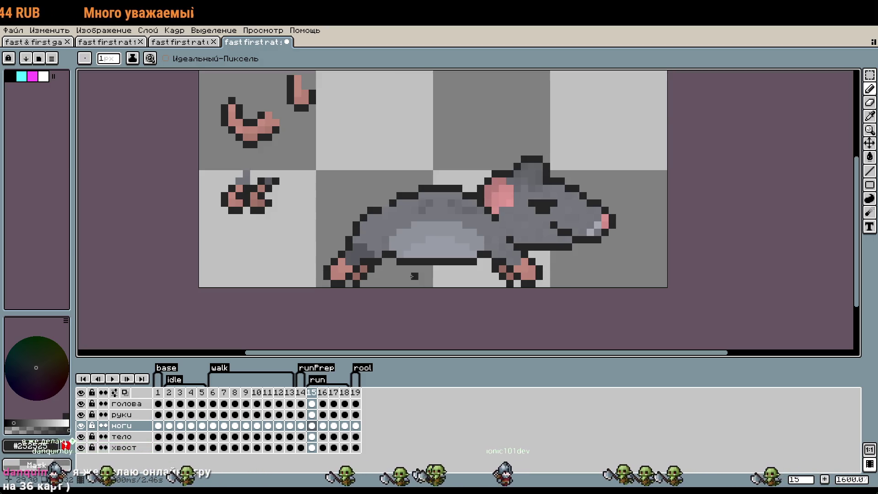
scroll(409, 276, up, 5)
click(222, 298)
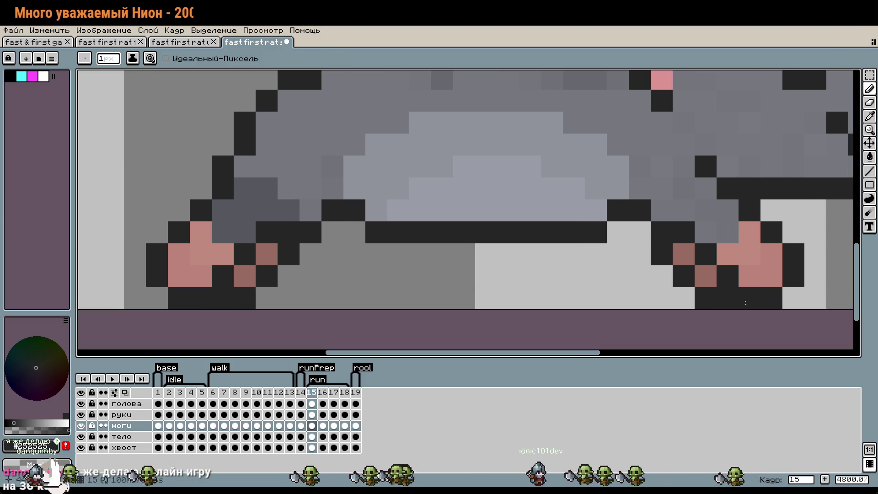
key(ctrl+z)
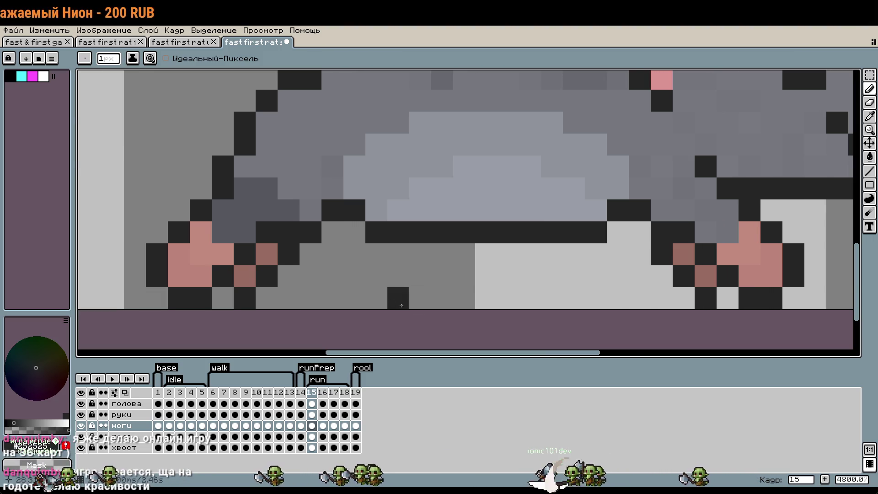
scroll(500, 302, down, 1)
drag(628, 255, 554, 255)
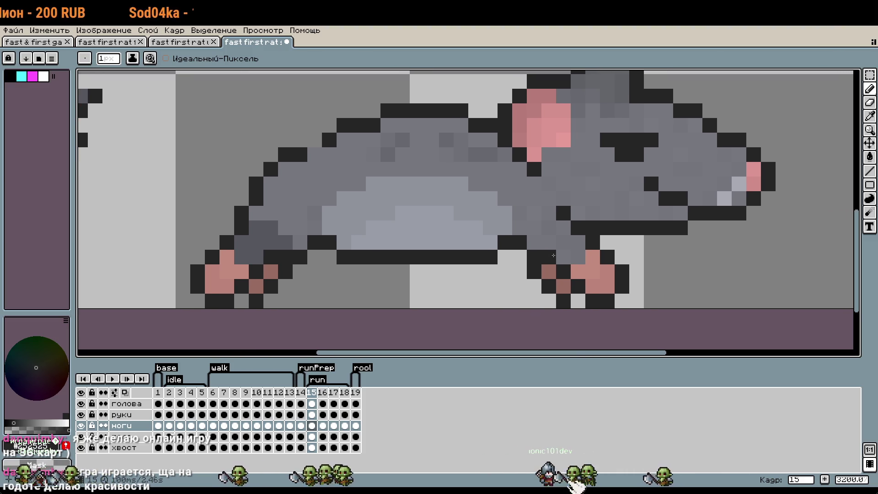
scroll(555, 255, down, 1)
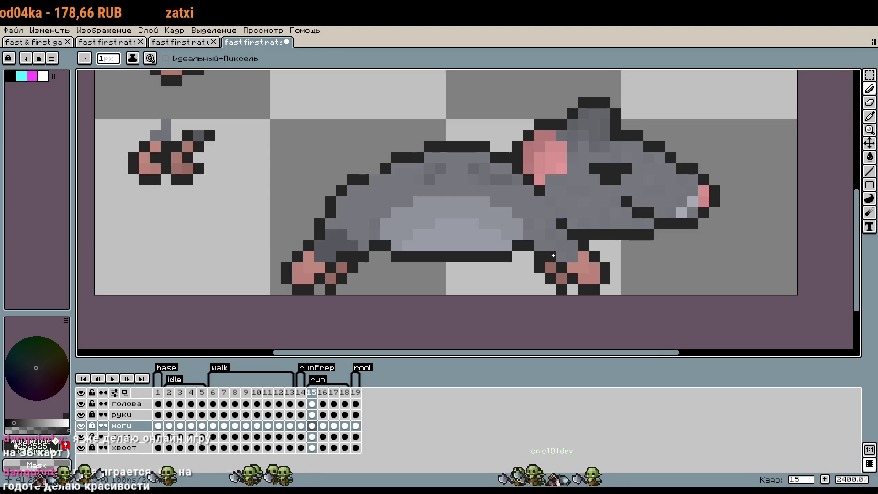
scroll(608, 288, down, 2)
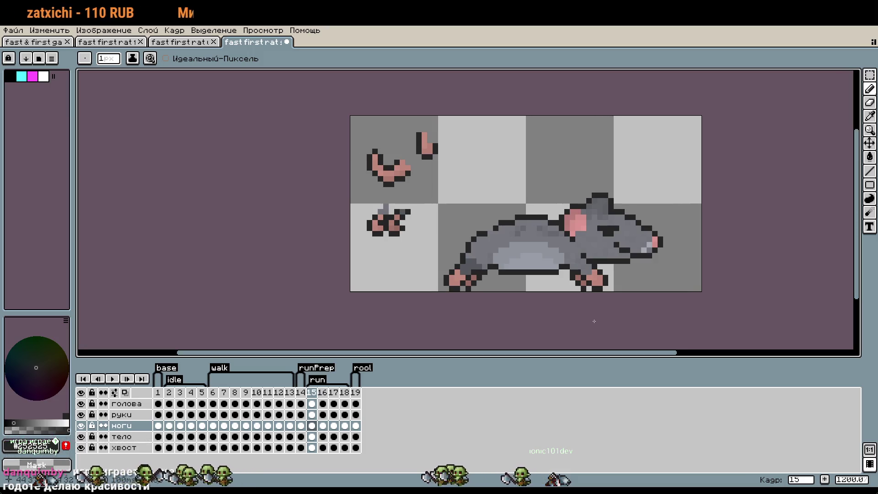
scroll(565, 279, up, 3)
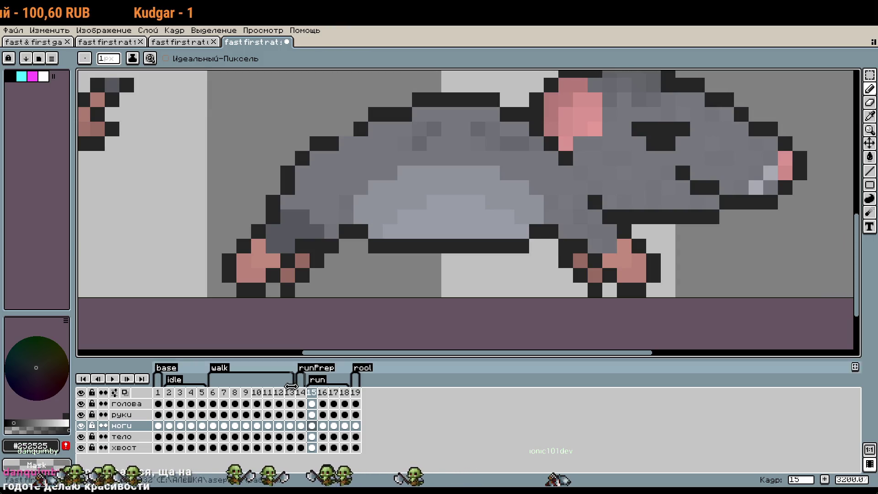
On the тело layer, redraw the dark belly underline, extending it two pixels left.
click(121, 438)
drag(521, 247, 503, 253)
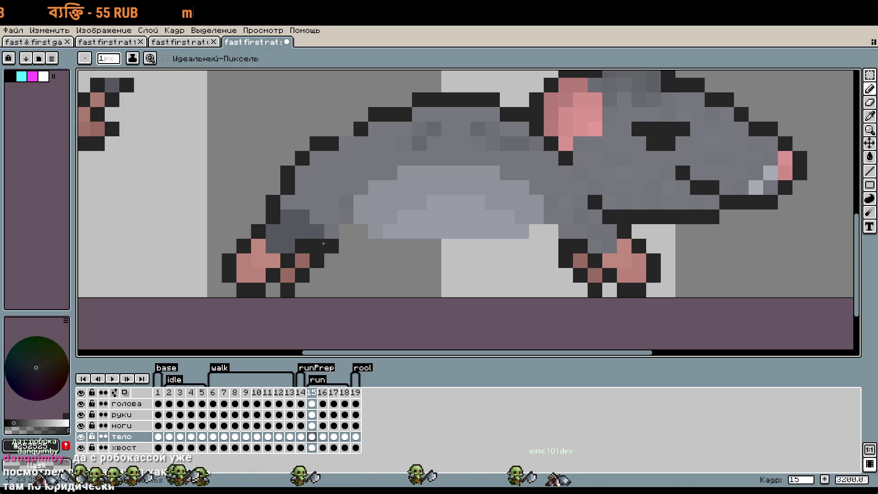
drag(382, 257, 489, 249)
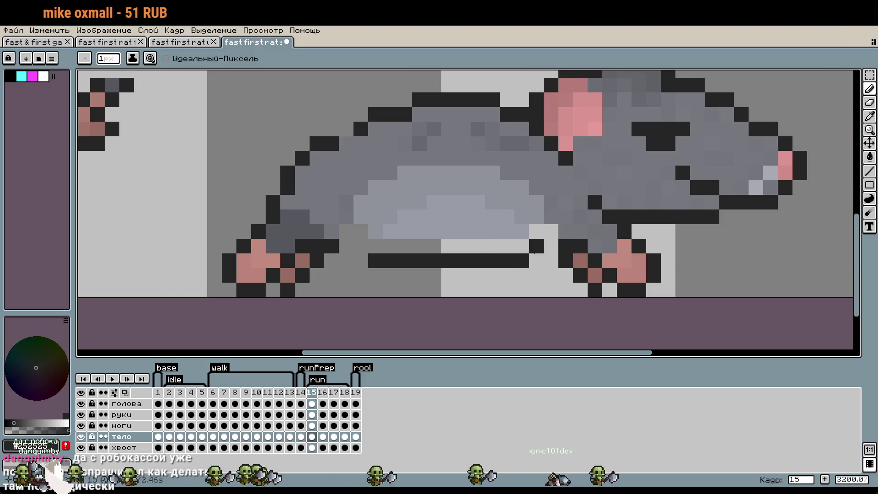
drag(361, 247, 348, 249)
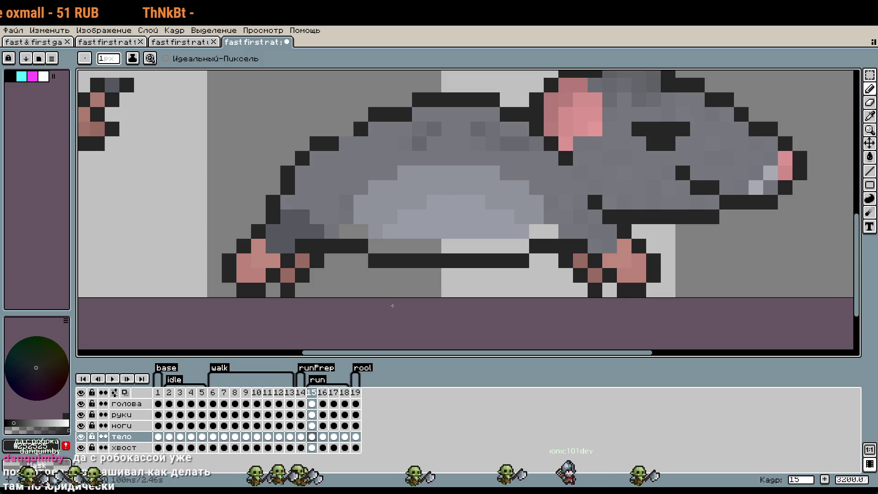
Shift the rat's belly area down one pixel.
key(m)
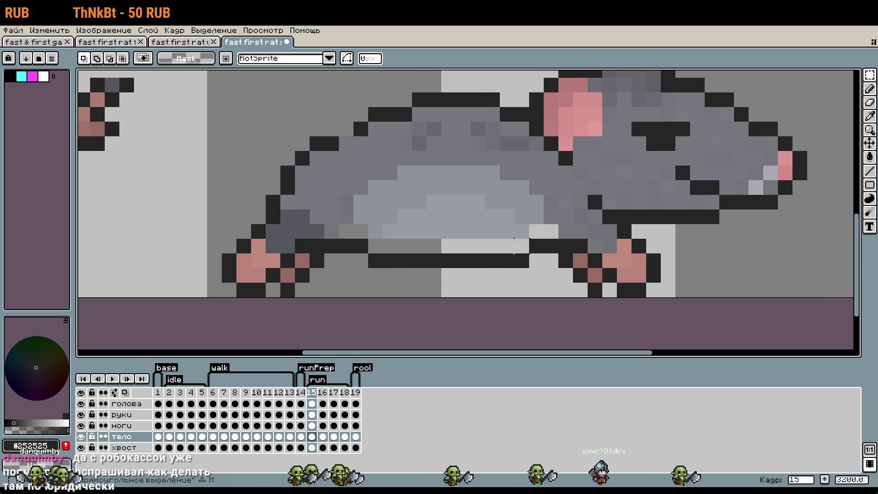
drag(538, 228, 338, 165)
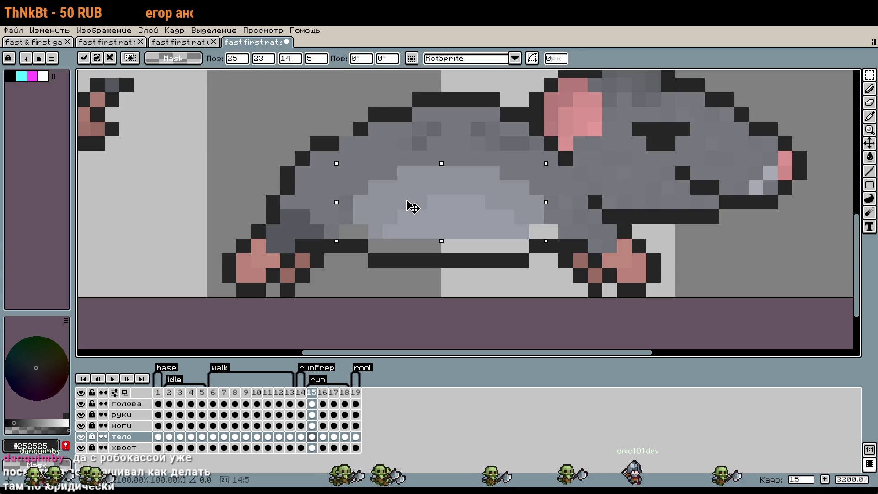
key(Down)
key(Return)
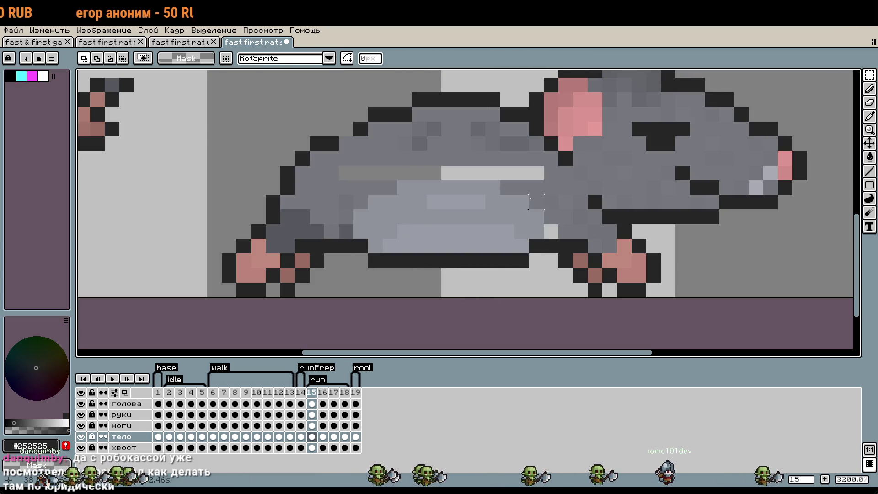
Fill the gap row above the belly with body grey and add a dark outline pixel.
key(i)
click(555, 171)
key(b)
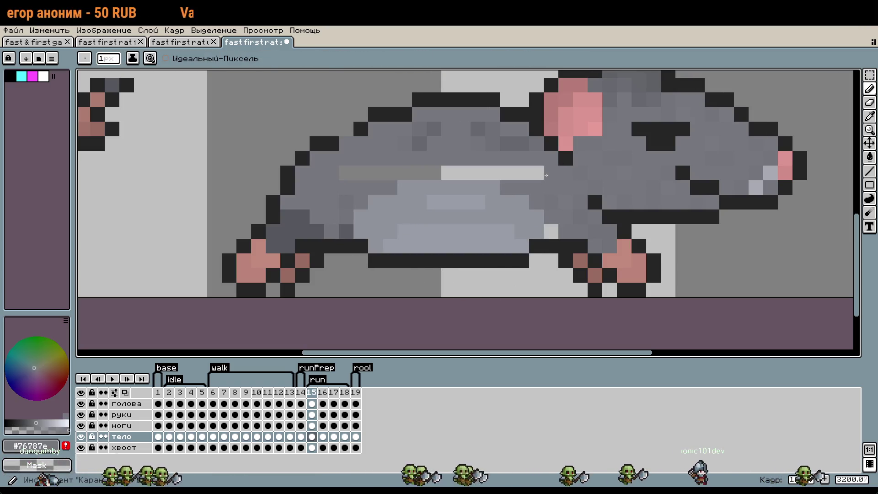
drag(543, 173, 353, 168)
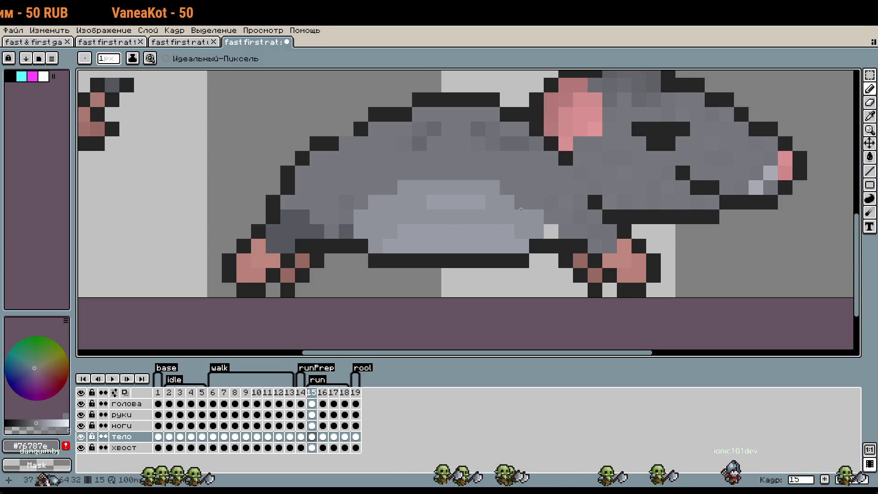
key(i)
click(355, 124)
key(b)
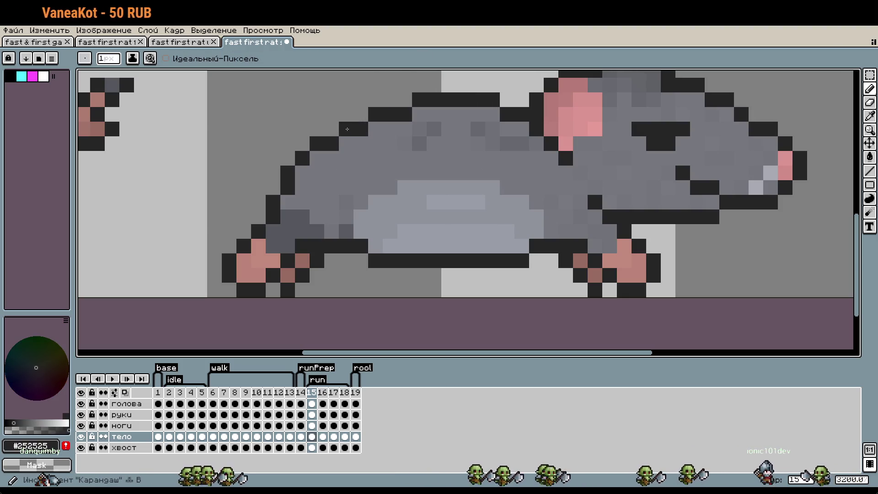
click(463, 188)
scroll(462, 189, down, 3)
scroll(490, 197, down, 1)
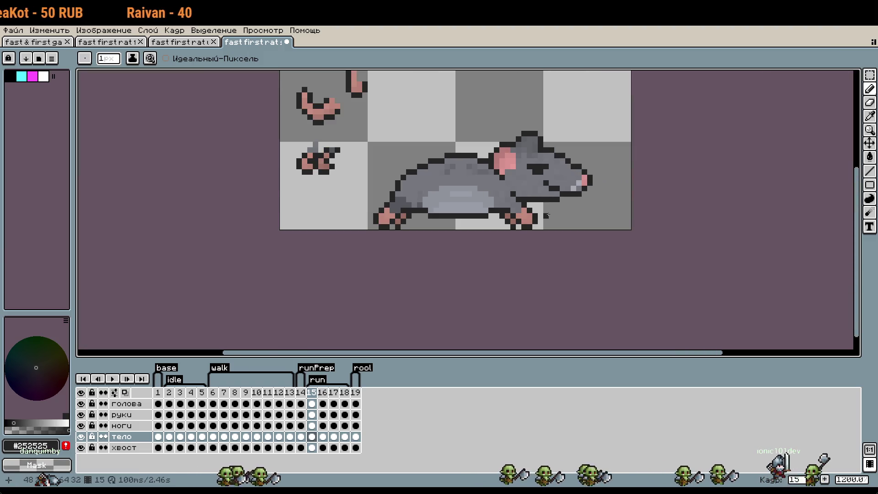
Lower the upper back section of the rat by one pixel on the тело layer.
scroll(530, 211, up, 1)
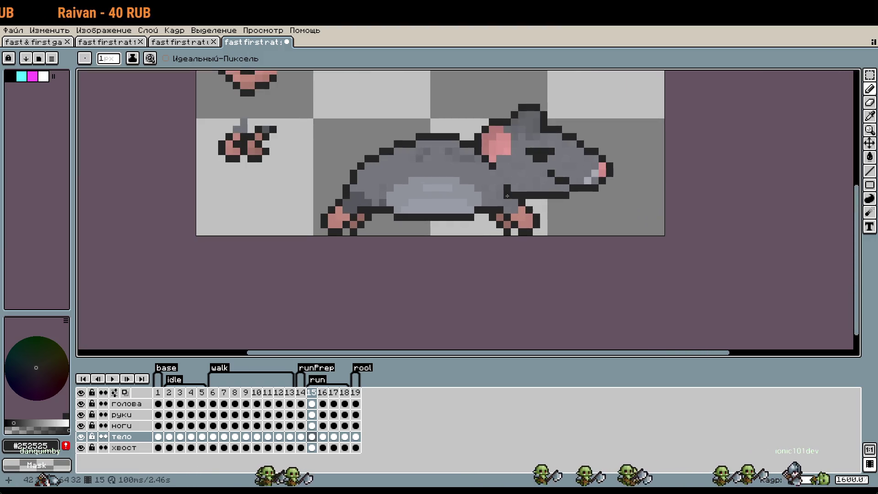
scroll(464, 145, up, 1)
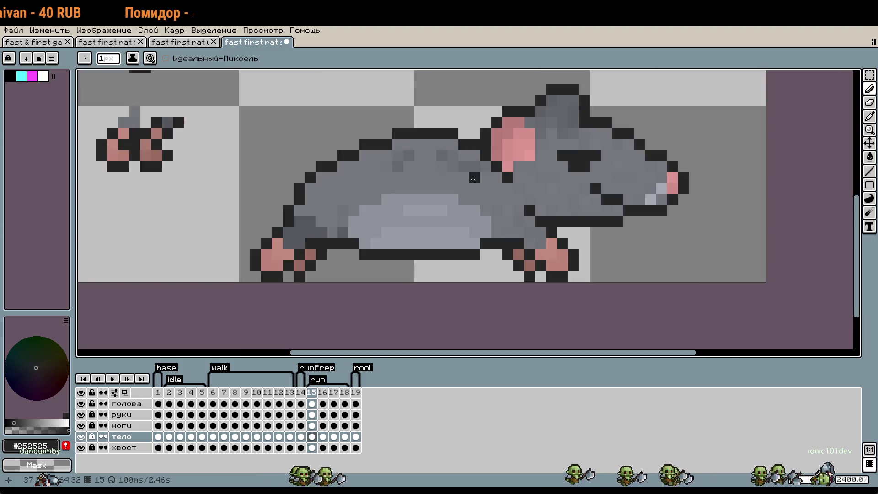
key(m)
drag(292, 195, 503, 116)
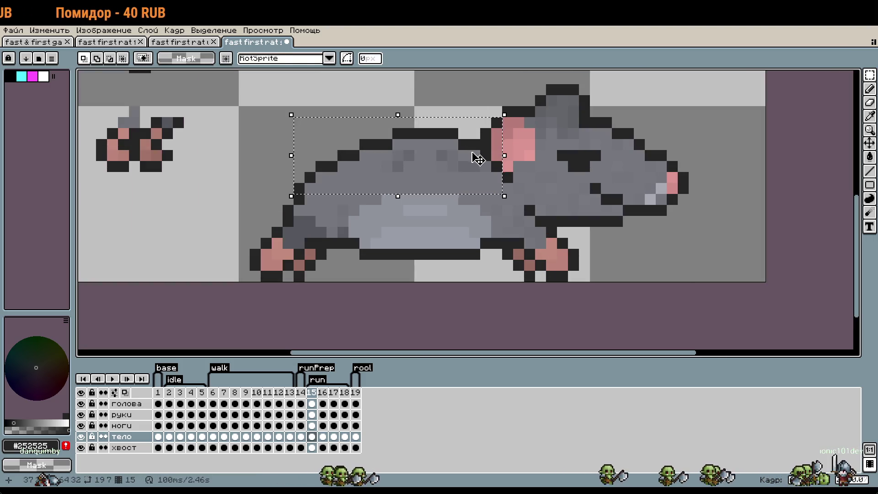
drag(477, 158, 478, 169)
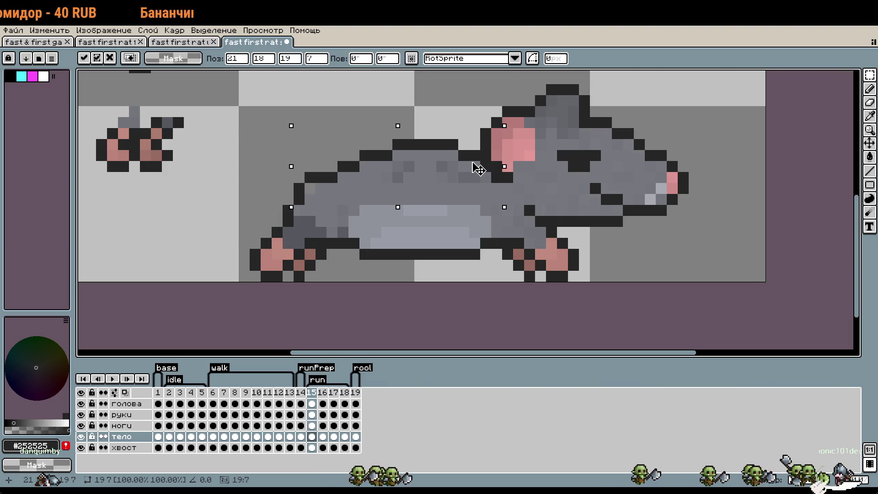
key(Up)
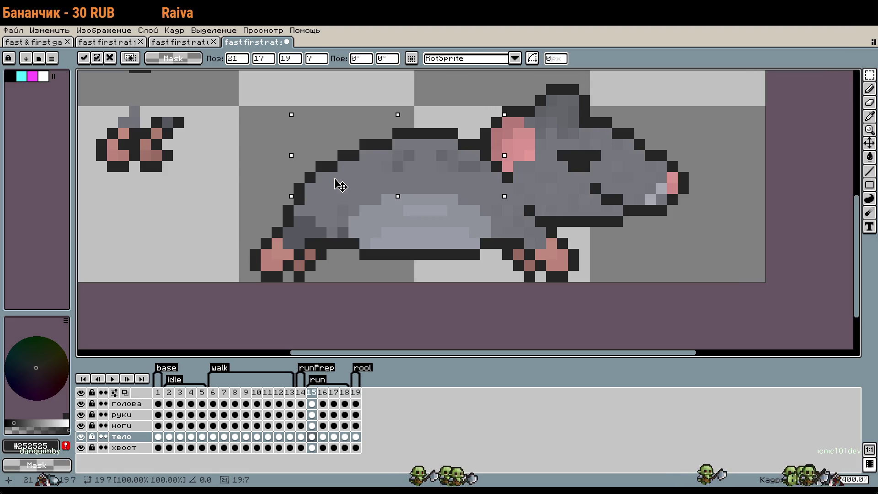
key(Down)
key(Return)
scroll(310, 189, up, 2)
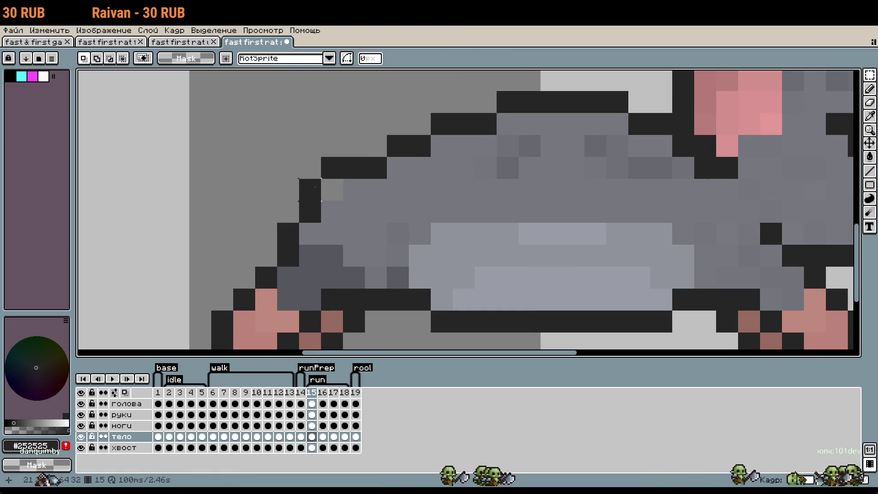
Erase an outline pixel at the back's upper-left edge on the ноги layer.
click(122, 425)
key(b)
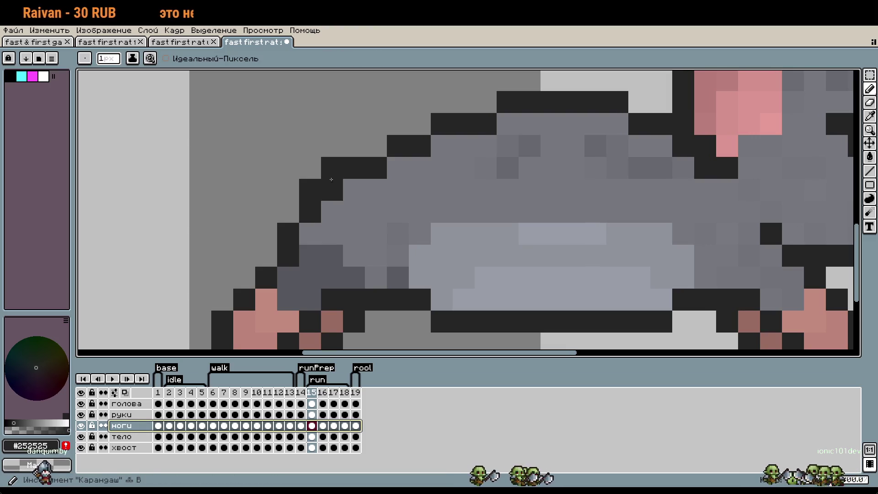
right_click(331, 173)
click(121, 436)
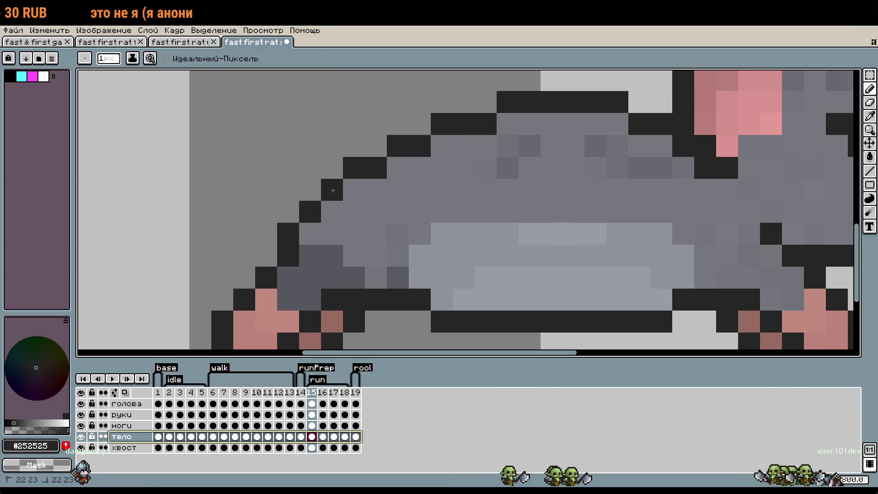
scroll(333, 191, down, 3)
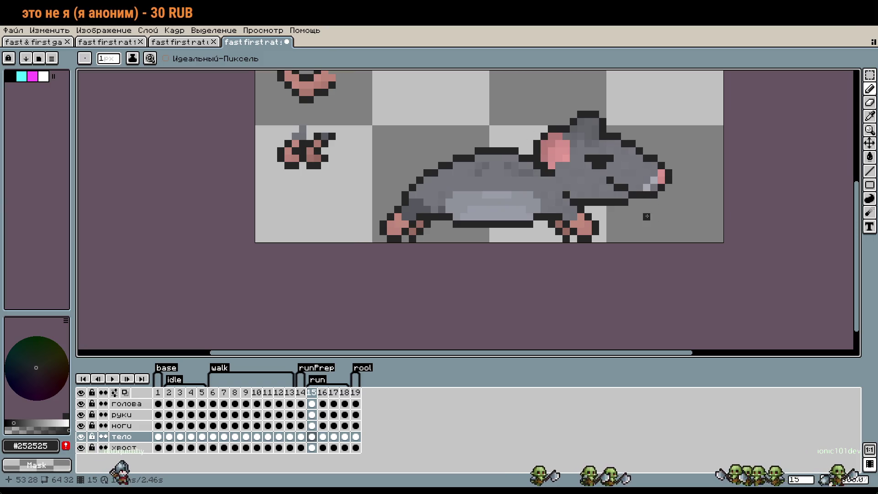
Reselect the upper body on тело and move it down one pixel again.
key(v)
drag(563, 215, 557, 228)
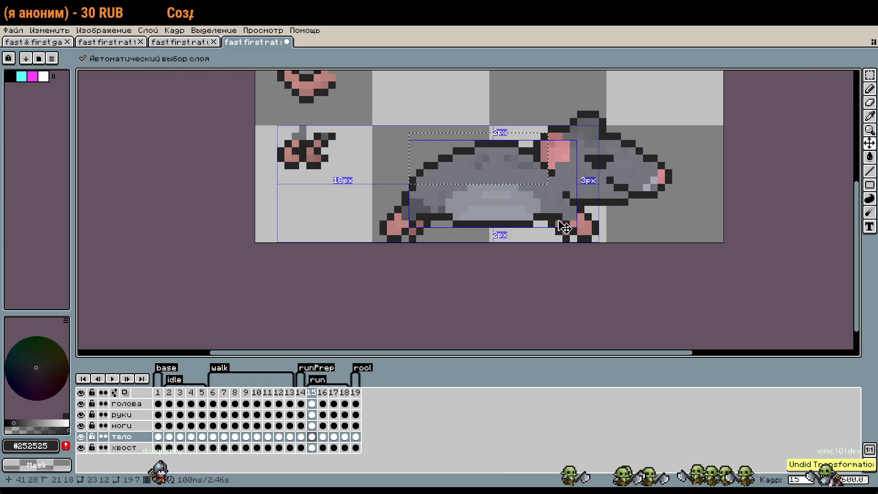
key(b)
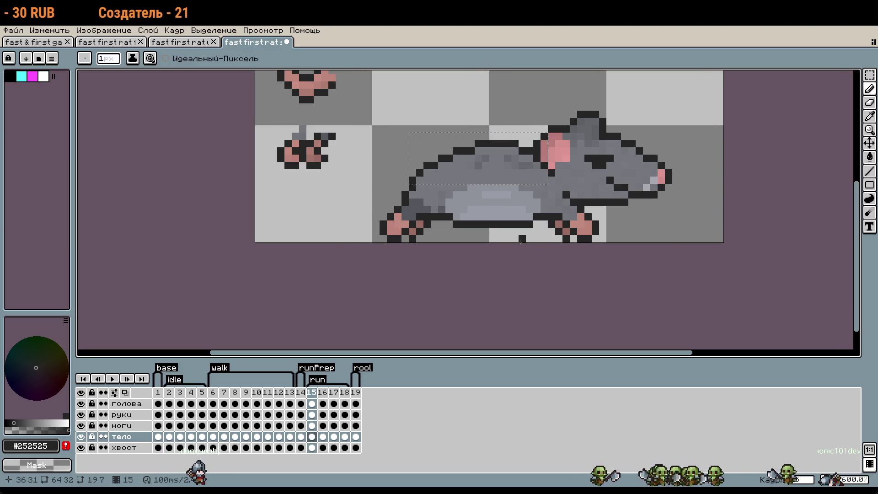
key(m)
scroll(496, 190, up, 3)
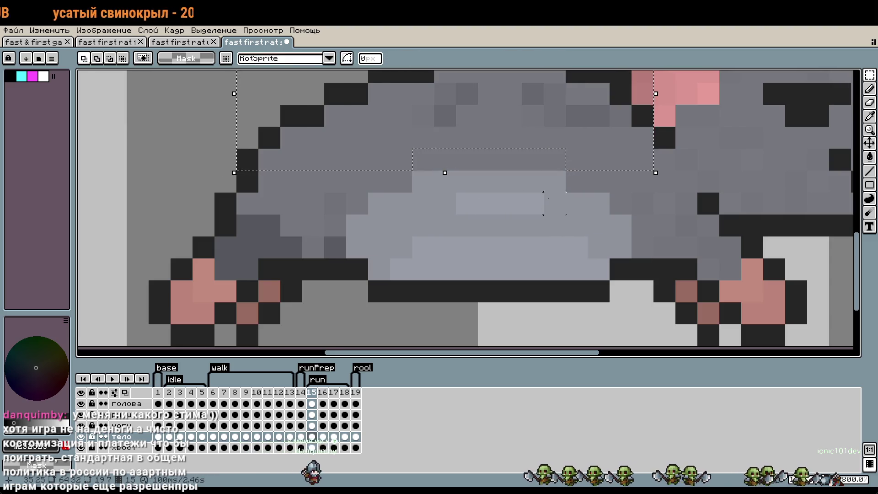
click(564, 142)
drag(564, 142, 558, 157)
scroll(463, 179, down, 1)
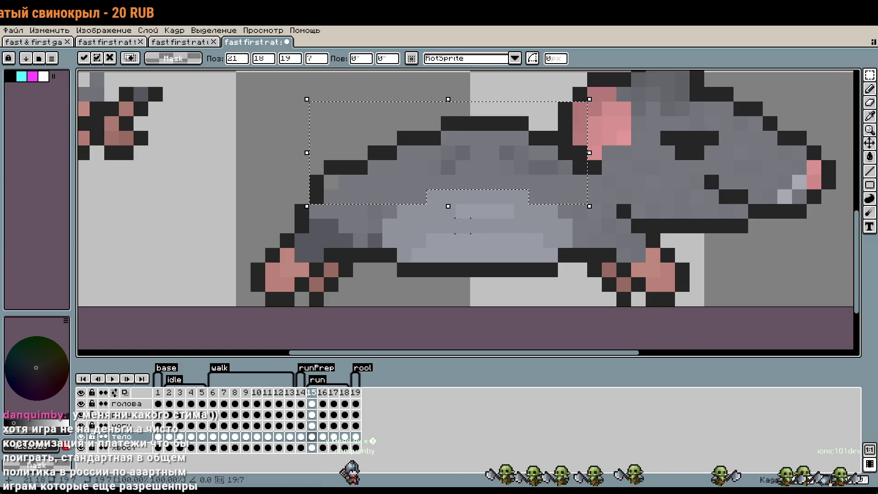
key(Up)
key(Down)
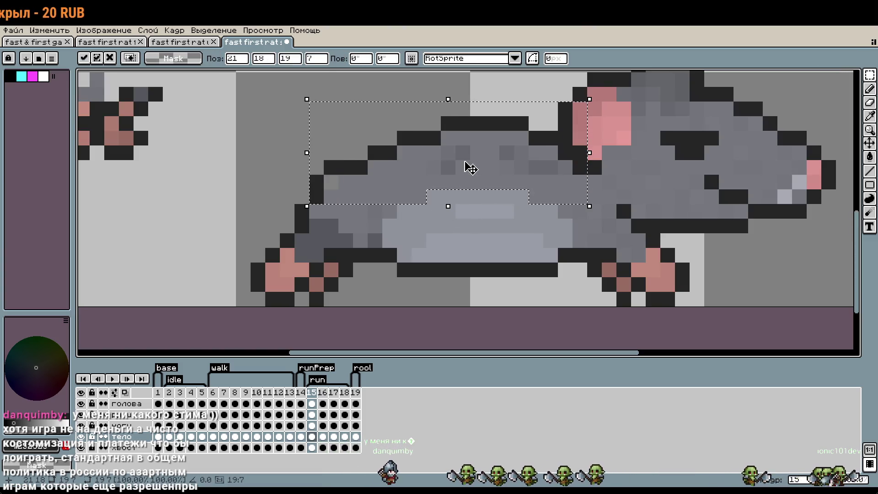
click(271, 166)
Erase three stray pixels near the paw on ноги, undoing the last one.
key(Up)
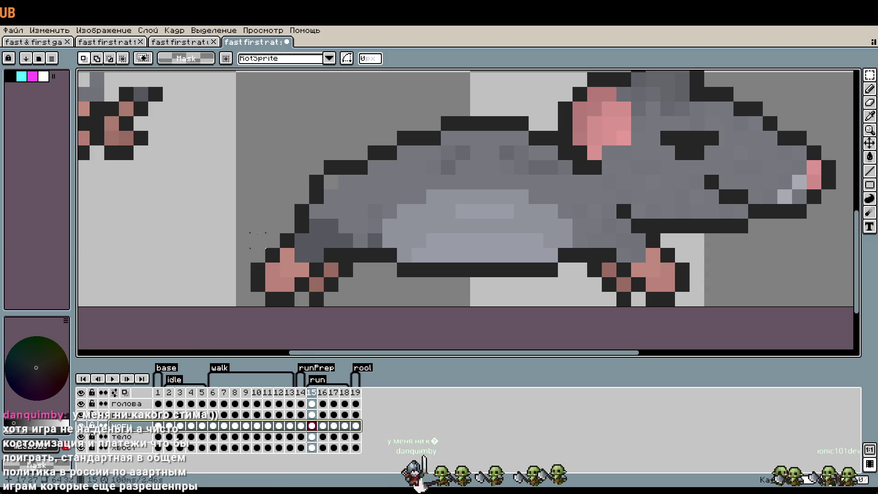
scroll(314, 171, up, 1)
key(b)
right_click(349, 163)
right_click(319, 192)
right_click(349, 192)
click(145, 441)
key(ctrl+z)
scroll(670, 224, down, 2)
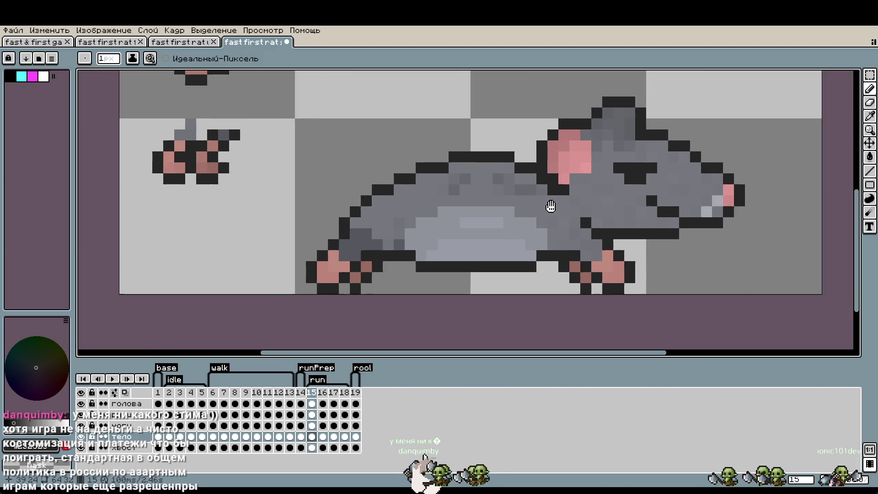
scroll(670, 224, down, 2)
mouse_move(648, 229)
mouse_down()
mouse_move(627, 263)
mouse_move(619, 227)
mouse_up()
scroll(460, 195, up, 1)
scroll(460, 196, up, 1)
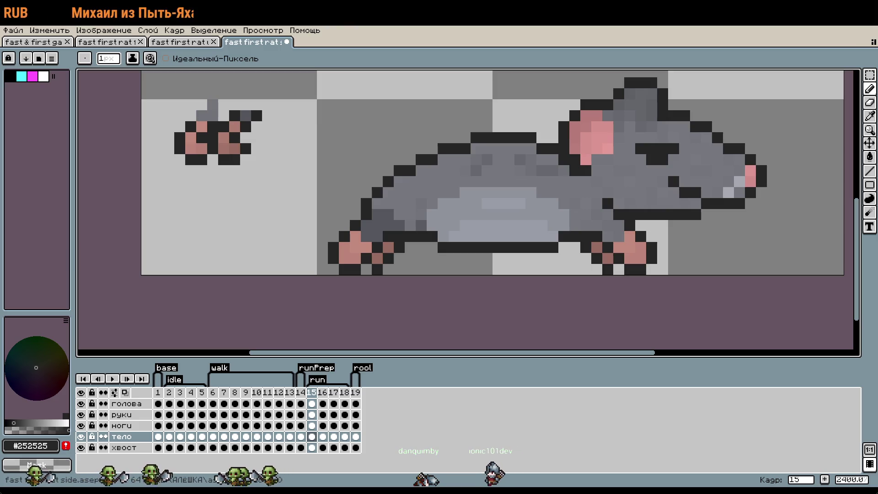
scroll(636, 240, down, 2)
scroll(635, 239, down, 1)
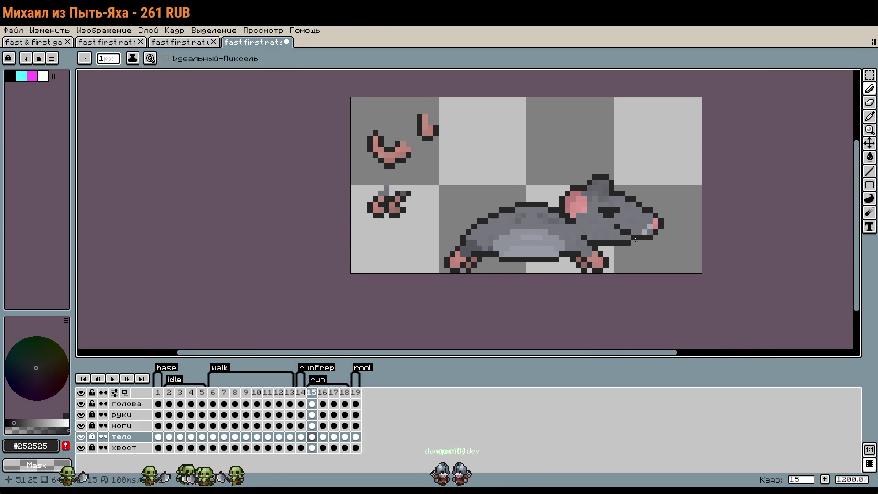
scroll(636, 240, up, 1)
scroll(425, 224, up, 3)
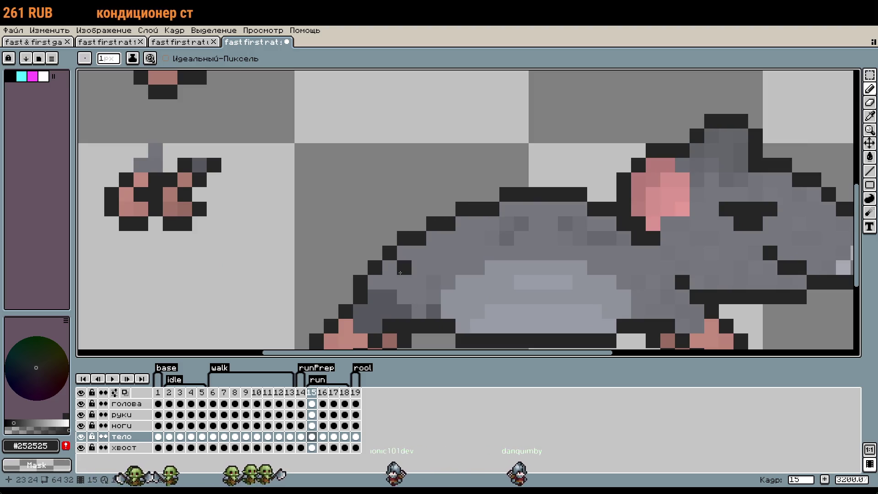
scroll(449, 279, down, 3)
scroll(496, 277, down, 1)
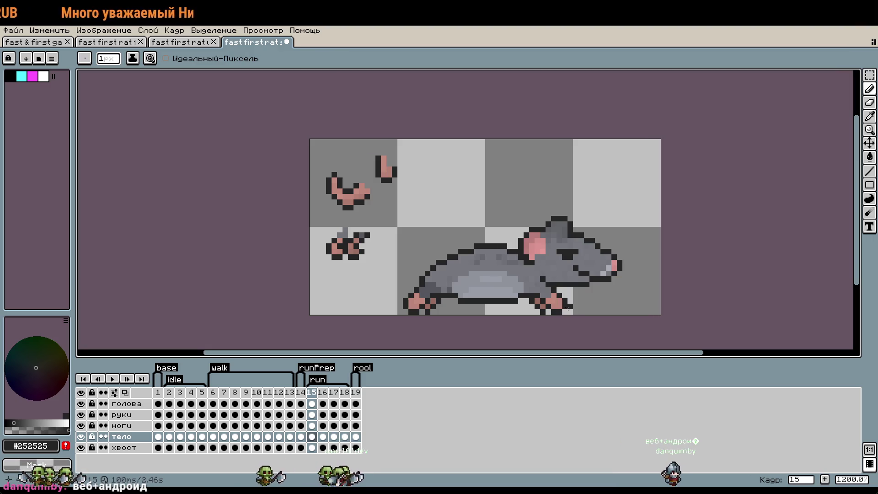
scroll(580, 301, up, 5)
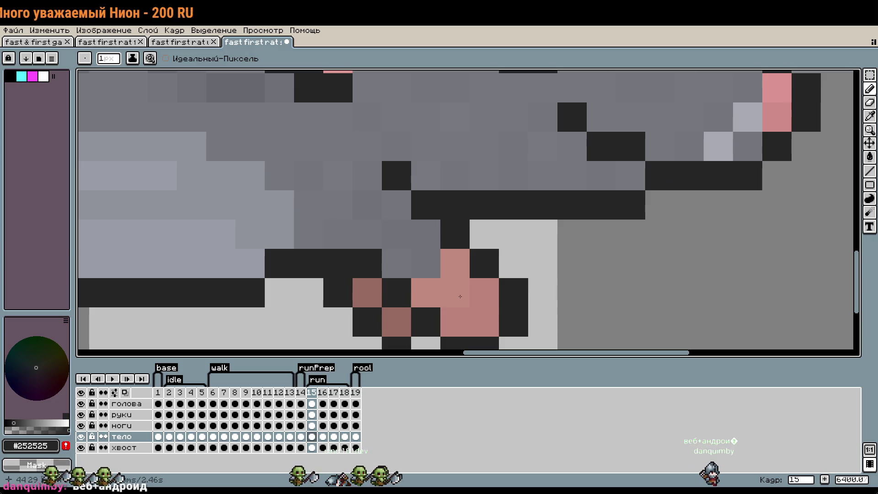
scroll(418, 255, down, 3)
scroll(547, 271, down, 2)
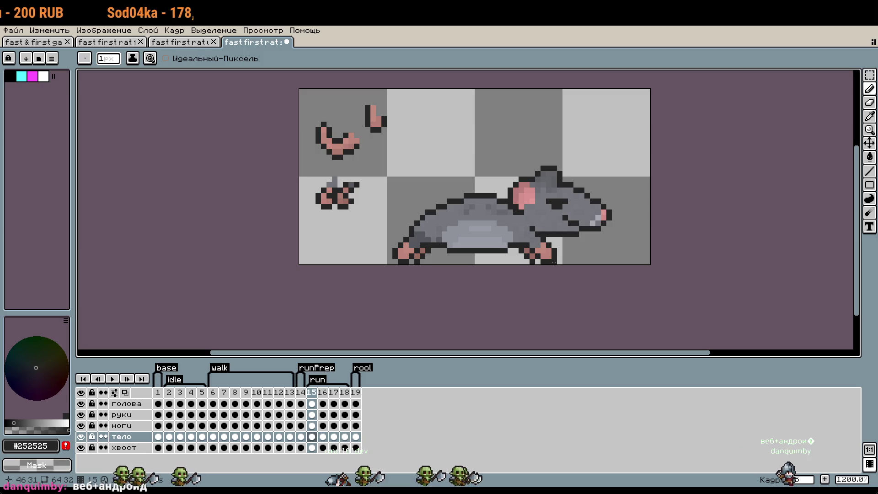
scroll(523, 257, up, 4)
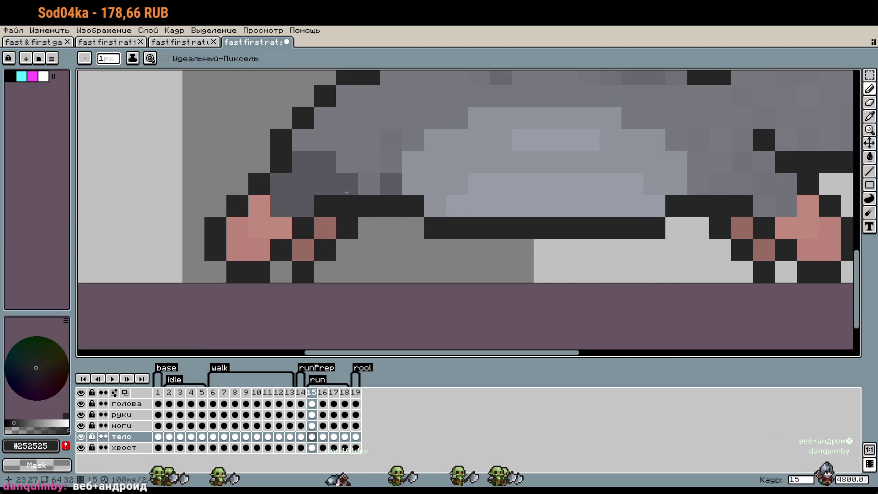
scroll(383, 181, up, 1)
key(i)
Sample the haunch grey and adjust its shade, undoing a stray test pixel.
alt+click(383, 181)
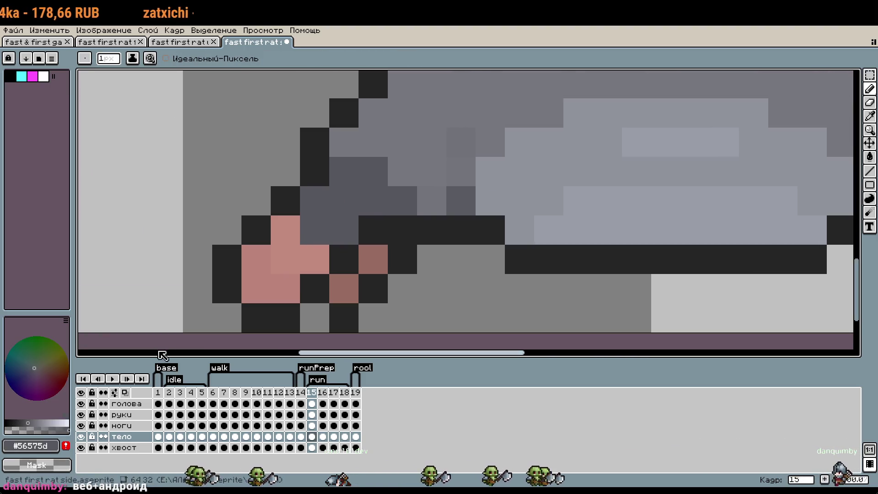
click(29, 423)
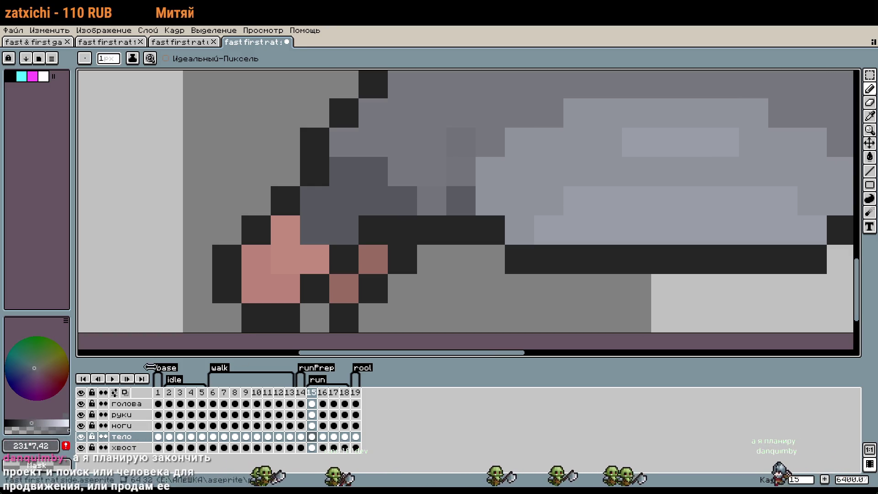
alt+click(397, 203)
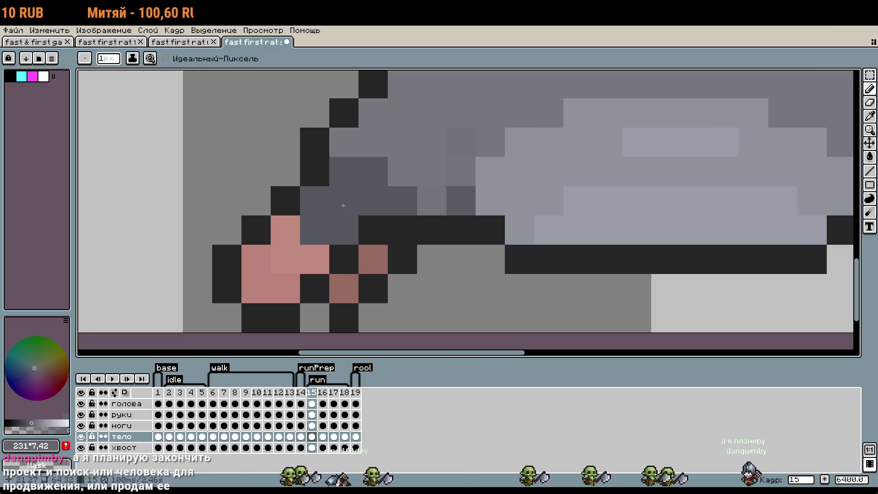
alt+click(413, 189)
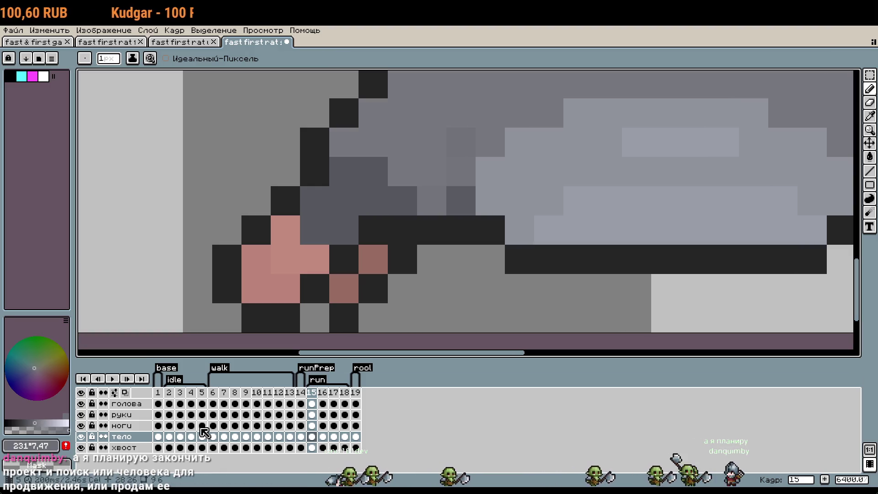
click(123, 426)
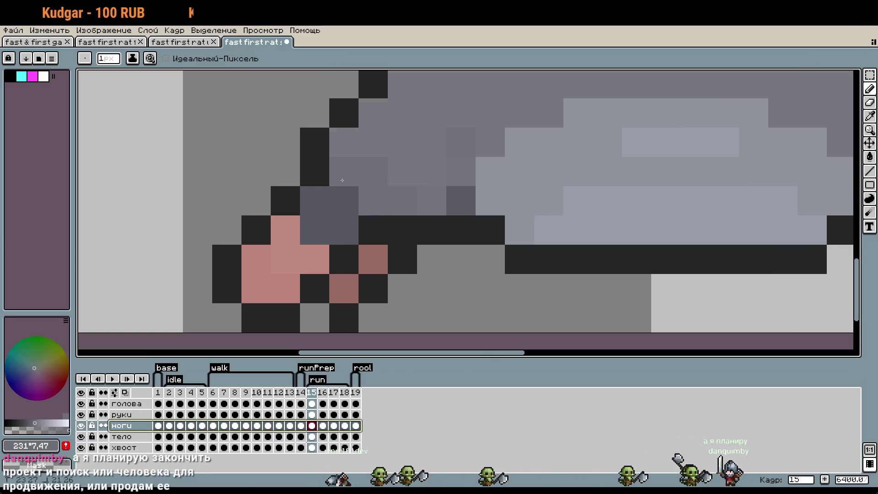
click(431, 195)
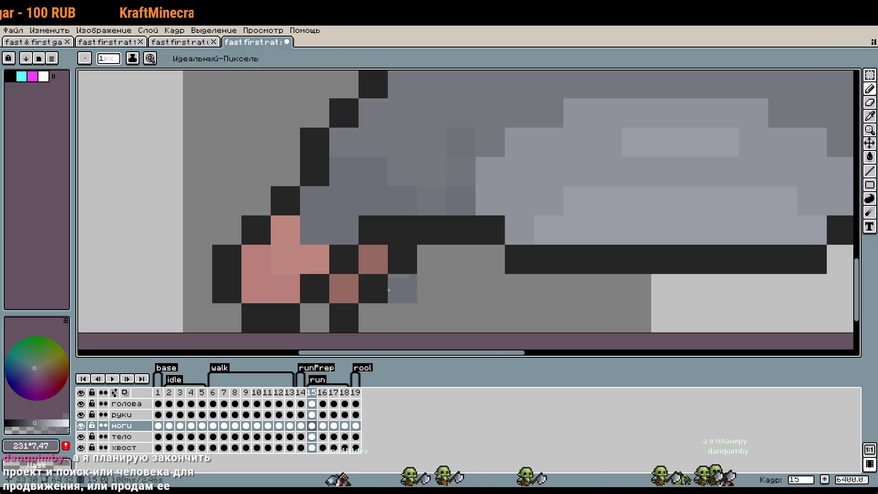
click(121, 437)
key(ctrl+z)
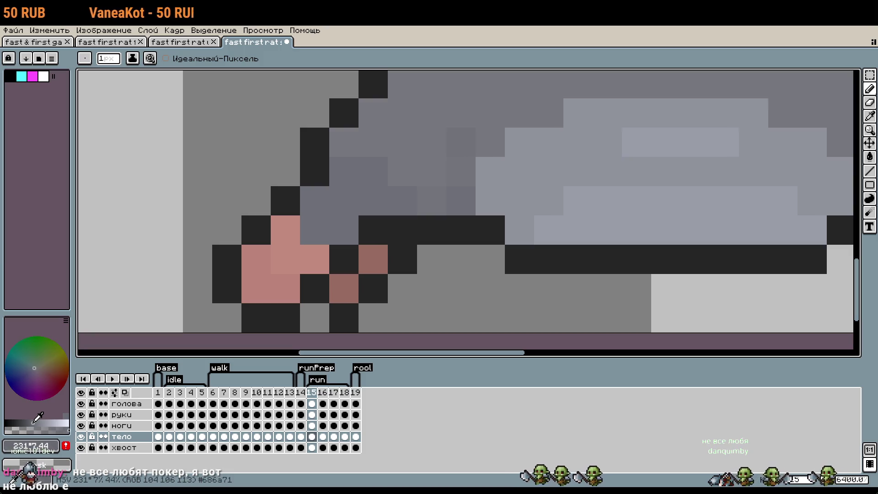
On the ноги layer, paint darker grey pixels over the haunch above the hind paw.
click(135, 425)
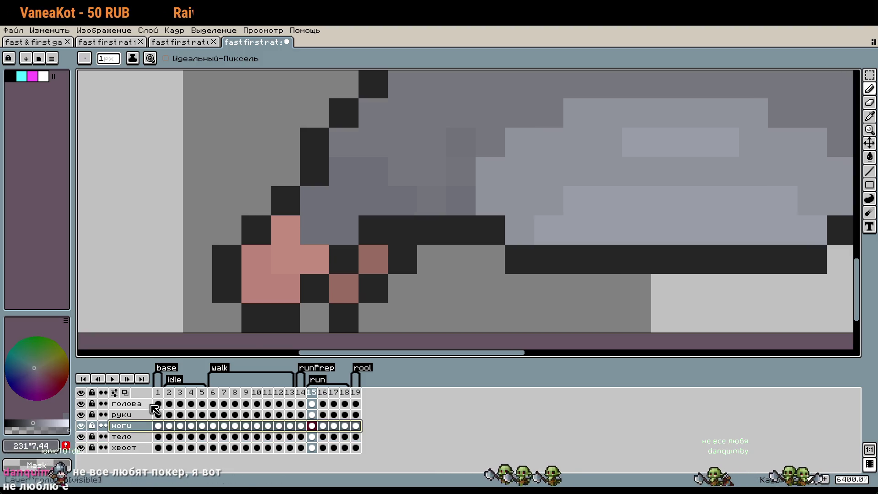
click(32, 422)
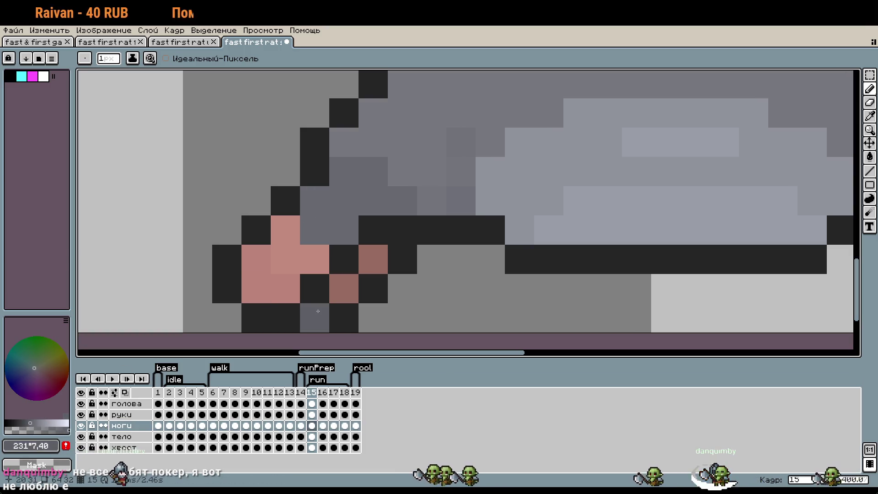
mouse_move(373, 201)
mouse_down()
mouse_move(371, 183)
mouse_move(344, 201)
mouse_move(344, 229)
mouse_up()
scroll(550, 264, down, 2)
scroll(550, 264, down, 2)
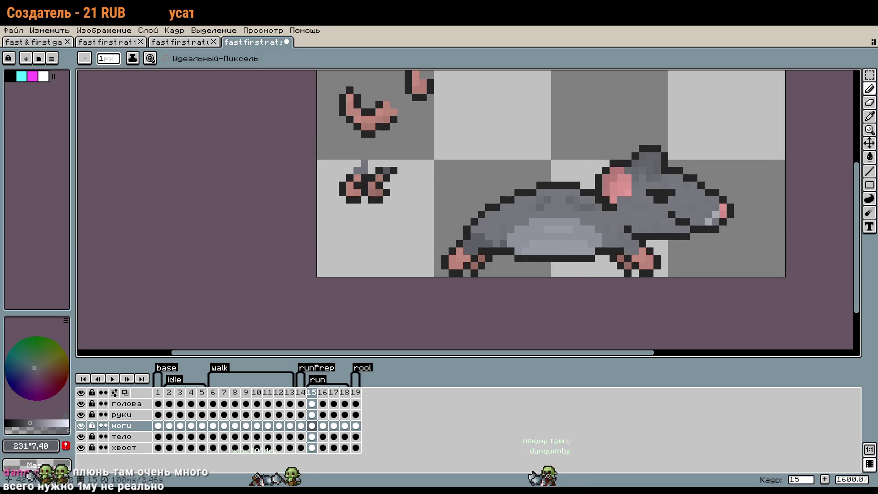
drag(625, 318, 529, 306)
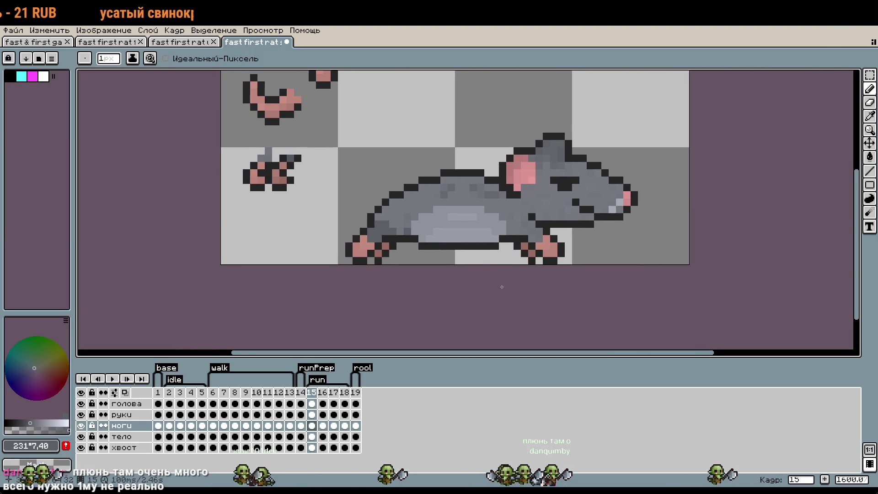
scroll(527, 207, up, 3)
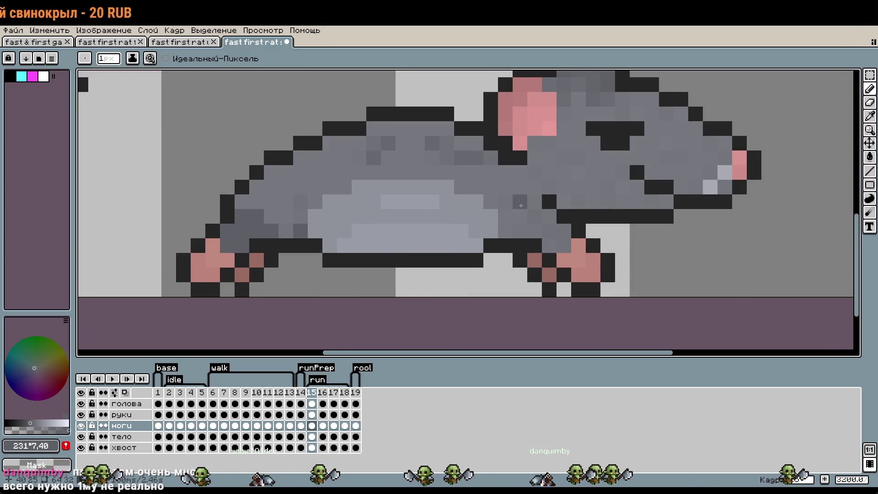
scroll(526, 208, down, 1)
scroll(566, 224, down, 1)
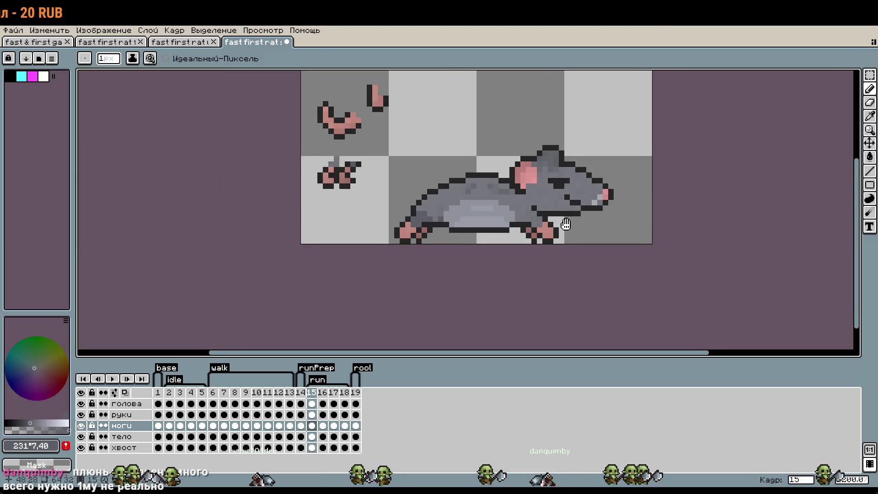
drag(565, 224, 554, 225)
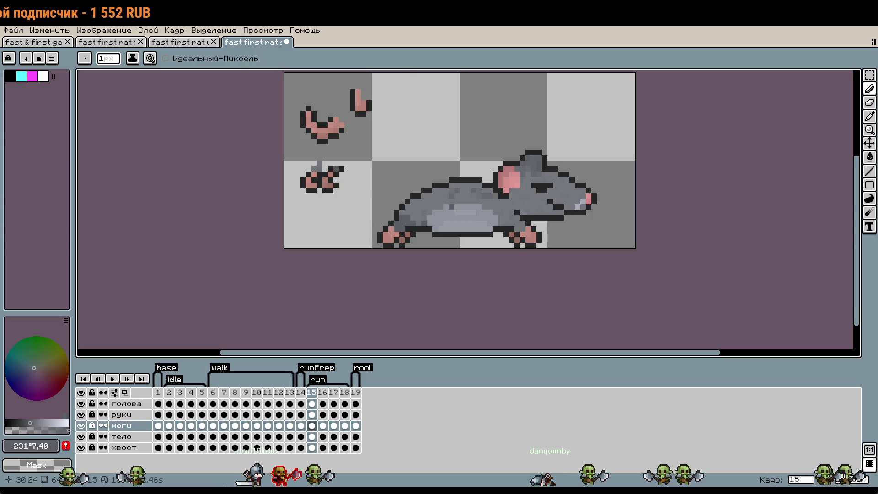
scroll(483, 230, down, 2)
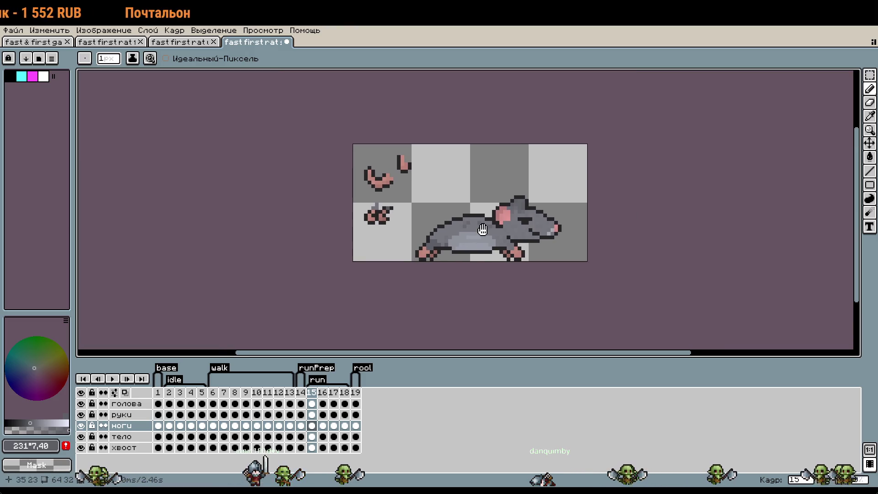
scroll(446, 197, down, 3)
scroll(503, 219, up, 2)
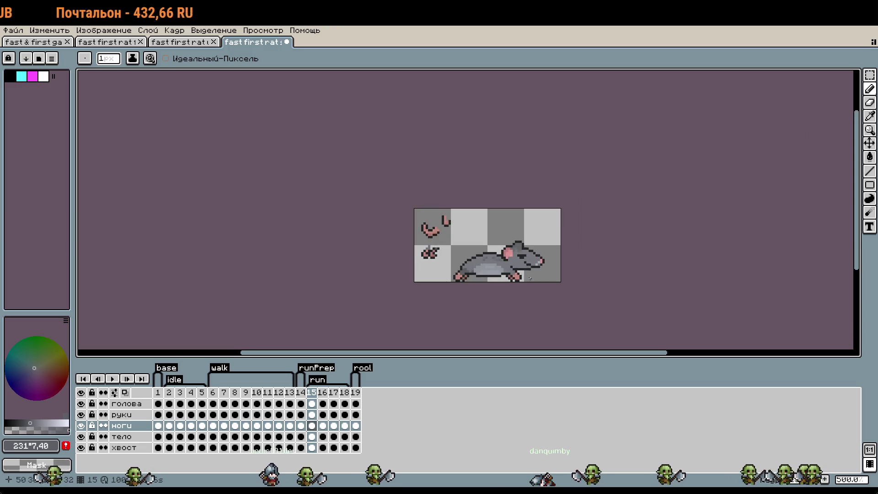
scroll(521, 219, up, 4)
Delete the trailing frames 16 and 17 from the timeline.
drag(322, 392, 334, 392)
right_click(340, 394)
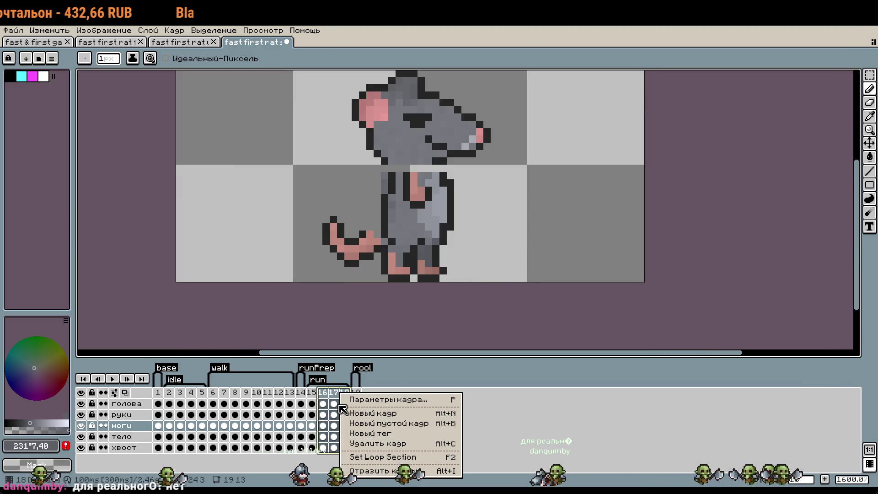
click(372, 445)
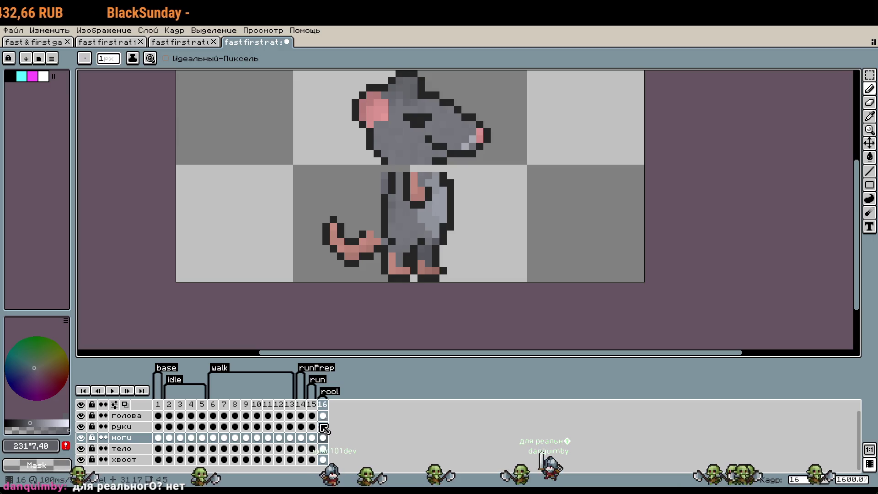
Compare the poses in frames 12 and 8, then insert an empty frame after frame 15.
click(282, 410)
click(234, 405)
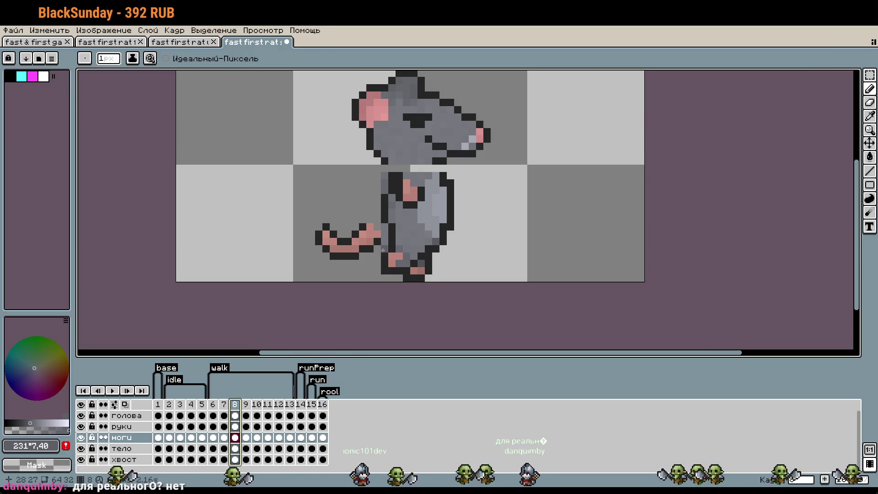
drag(404, 219, 470, 265)
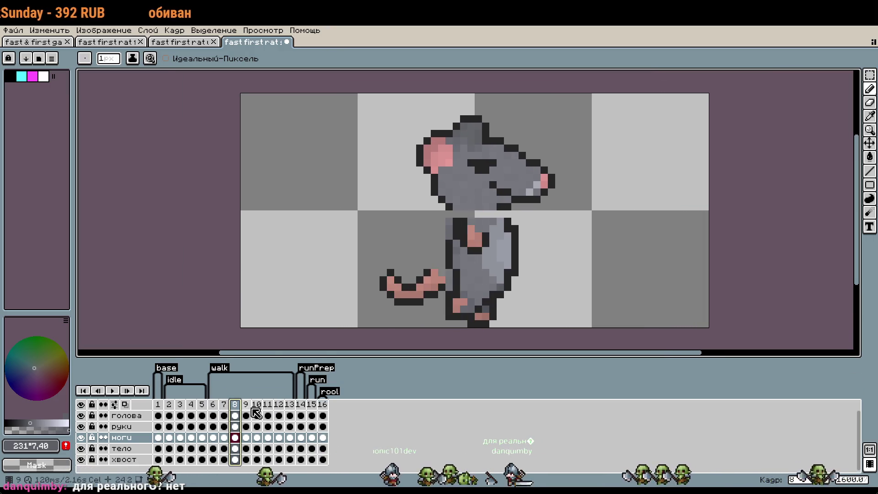
click(312, 404)
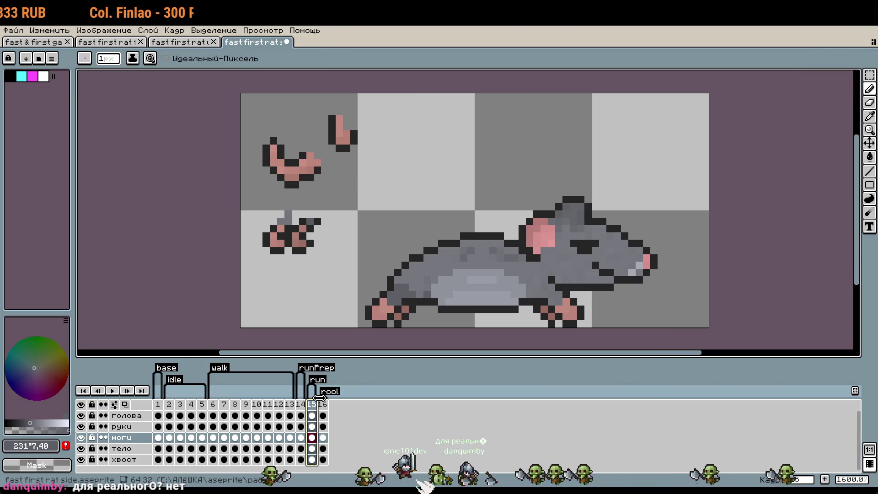
right_click(309, 428)
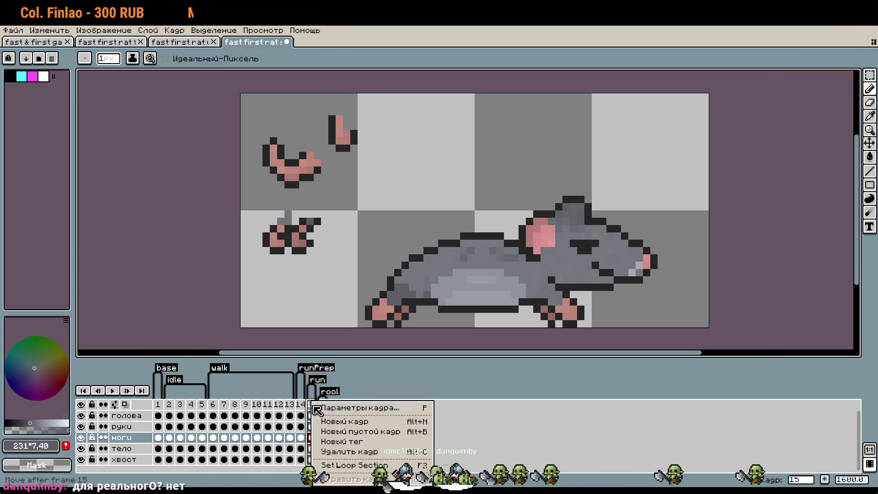
click(338, 430)
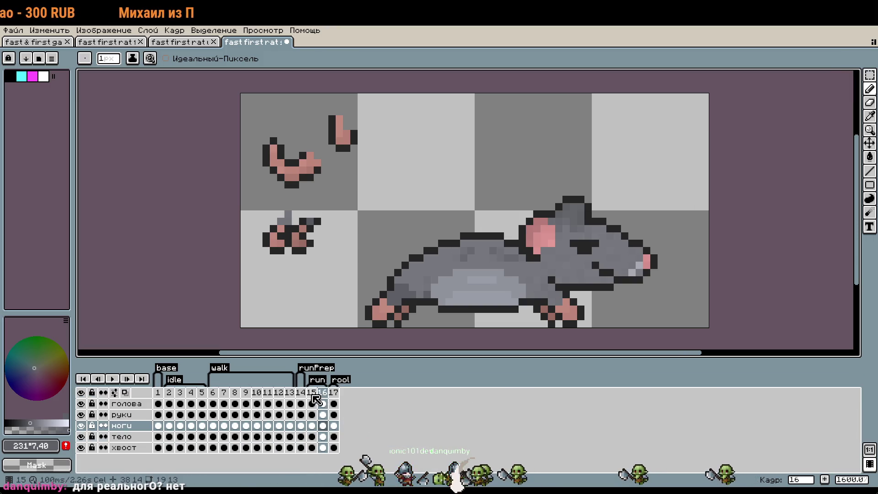
Play and stop the animation preview, then step through frames 1, 15 and 16.
click(180, 393)
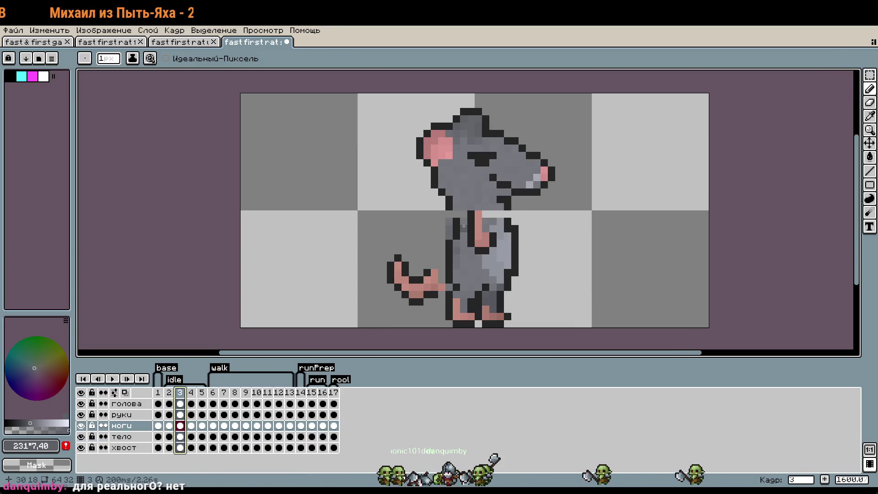
click(112, 379)
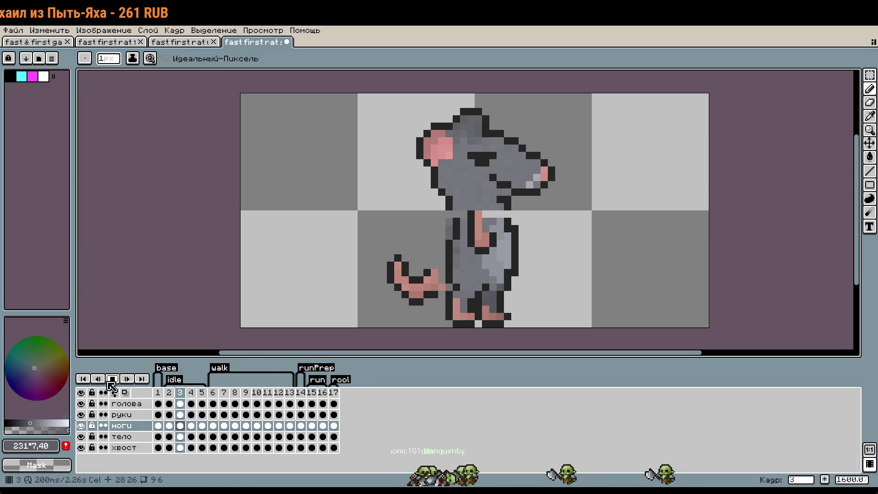
click(111, 381)
click(156, 396)
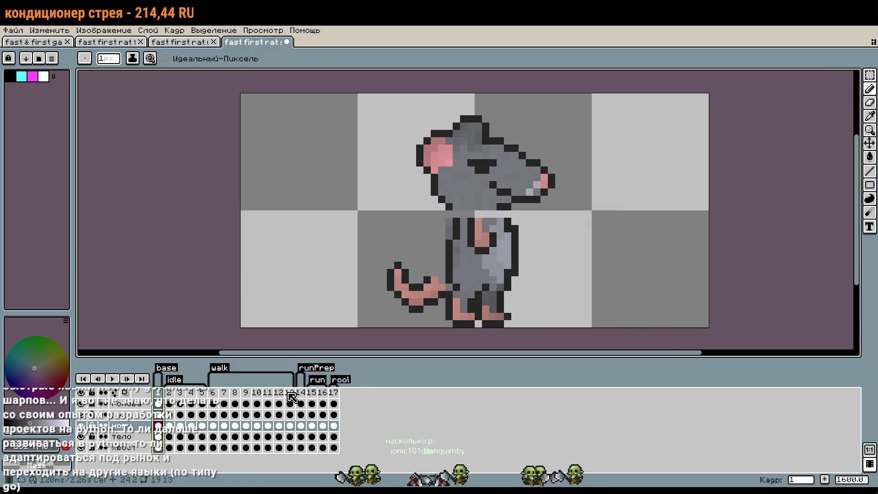
click(312, 396)
click(324, 394)
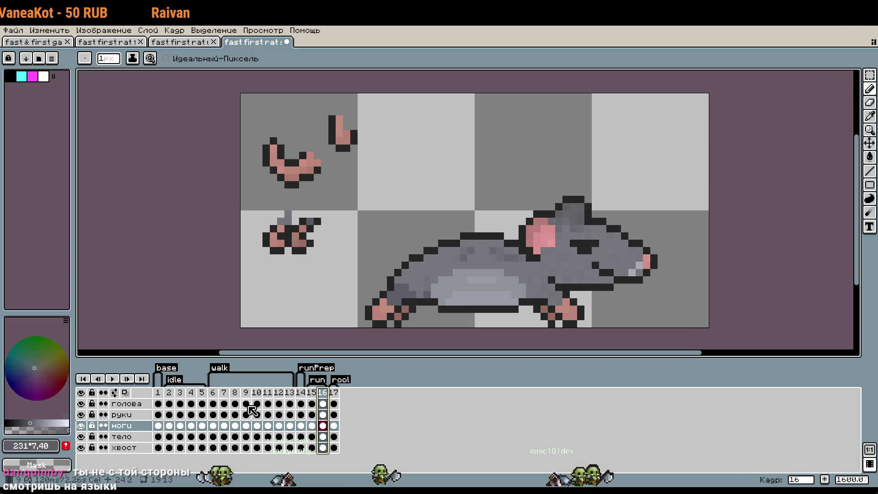
Remove the extra frame 17, then activate the тело layer with the rectangular marquee.
click(158, 392)
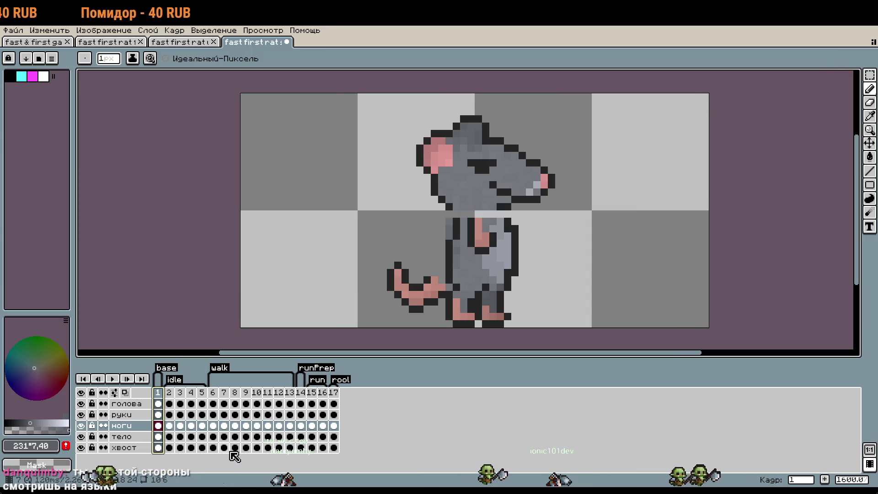
key(ctrl+z)
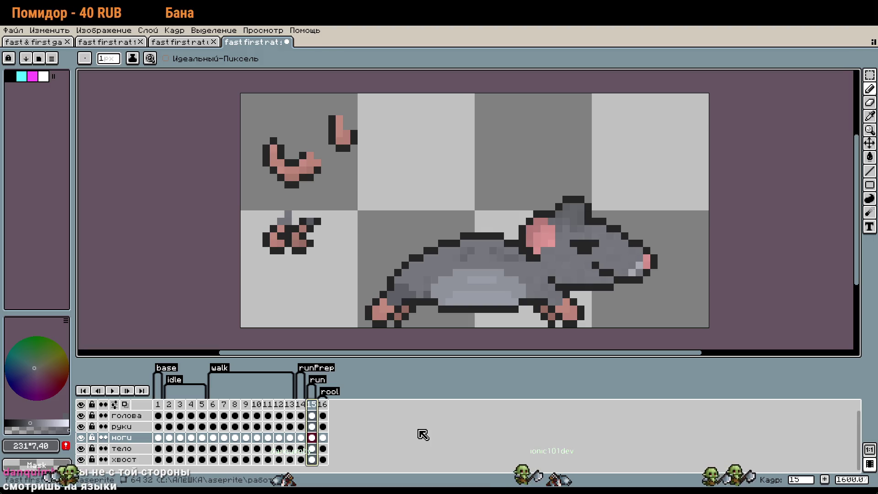
key(m)
click(136, 450)
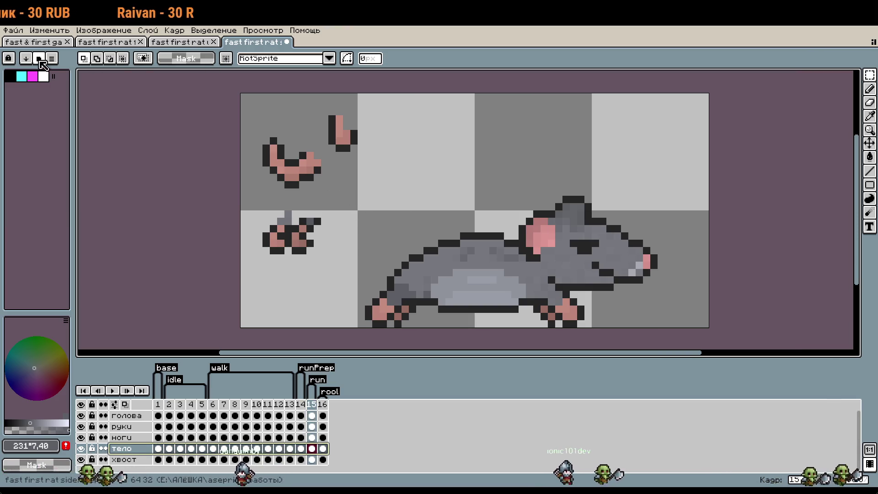
Select the whole 64x32 rat canvas and paste it into the fast & first game sheet.
drag(332, 185, 288, 112)
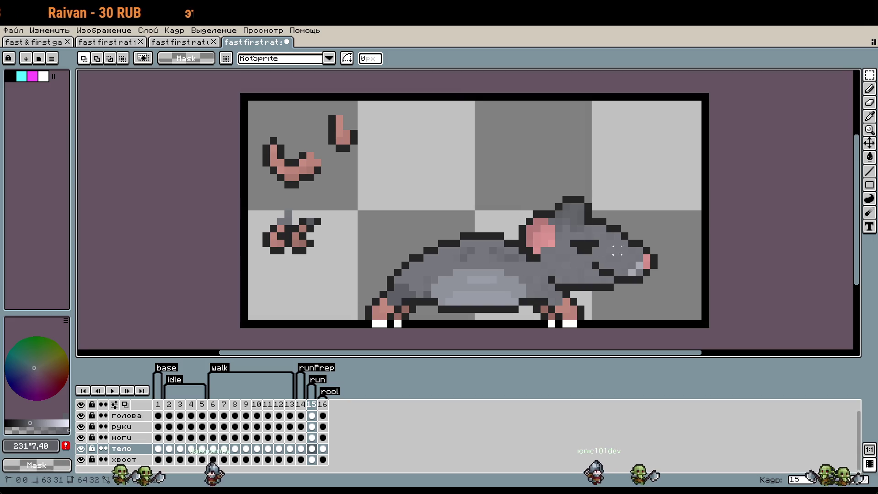
key(ctrl+a)
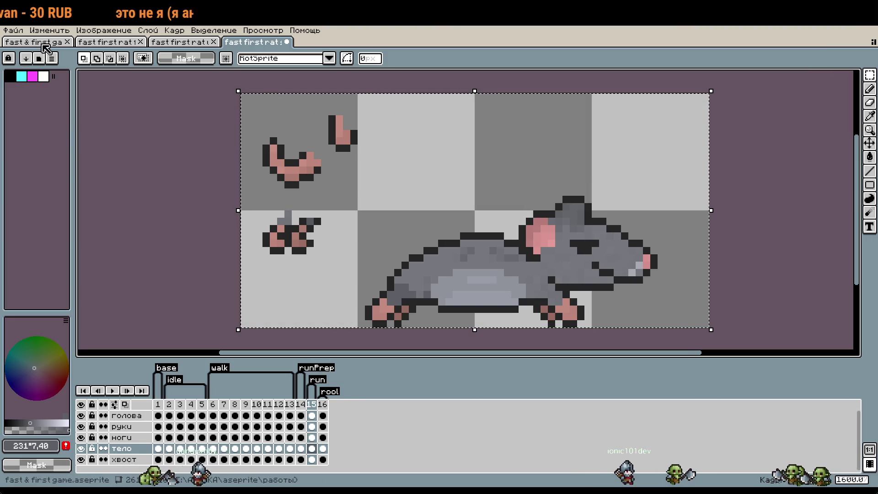
click(50, 43)
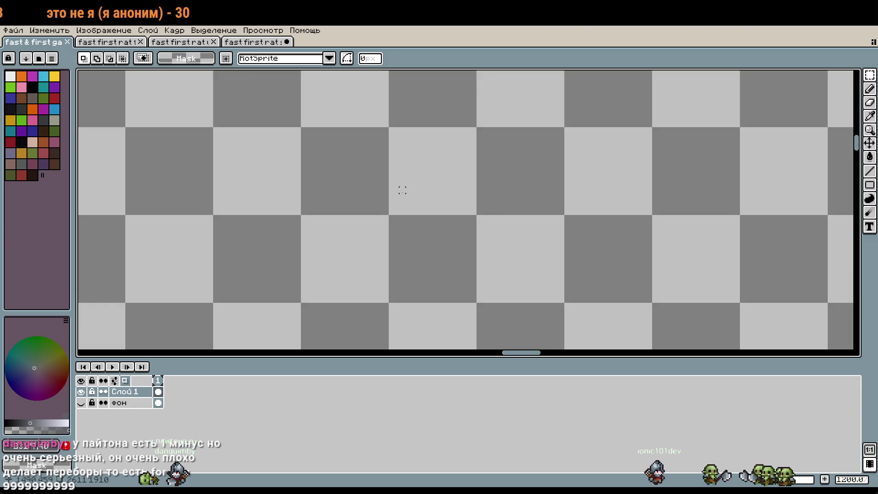
scroll(402, 190, down, 3)
key(ctrl+v)
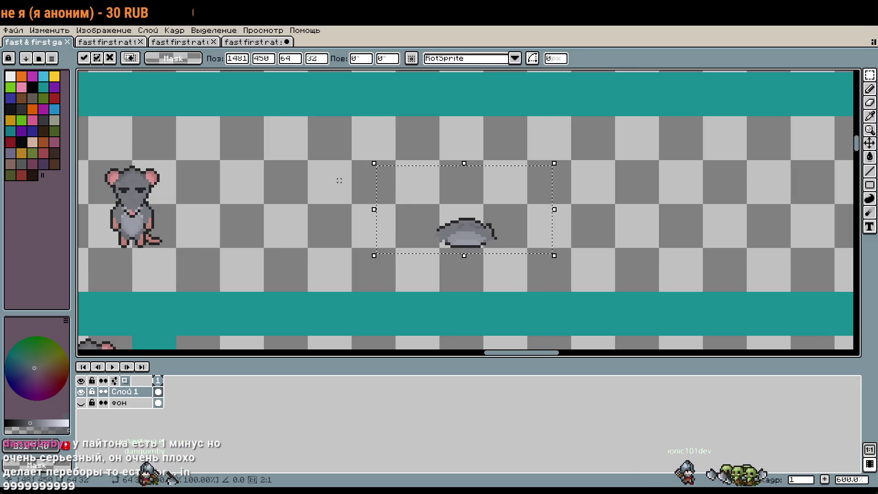
scroll(438, 162, up, 2)
drag(445, 240, 400, 141)
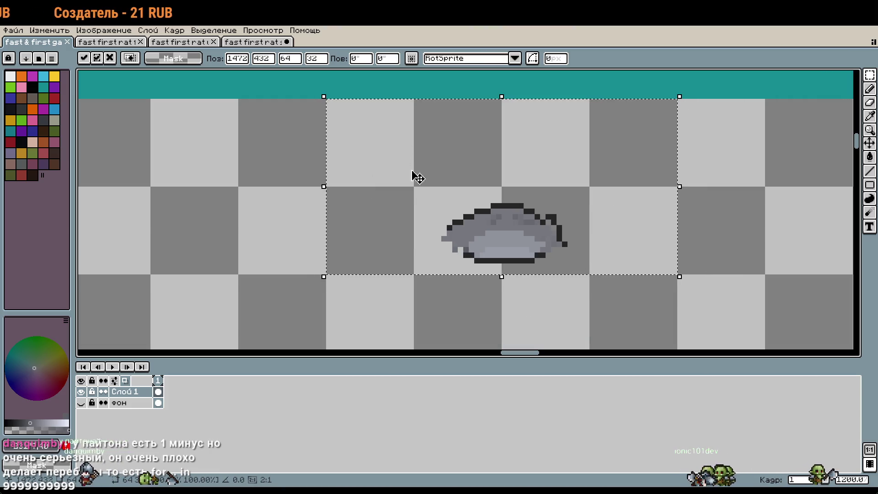
Undo that paste and paste the rat head into the game sheet instead, committing it.
key(ctrl+shift+Tab)
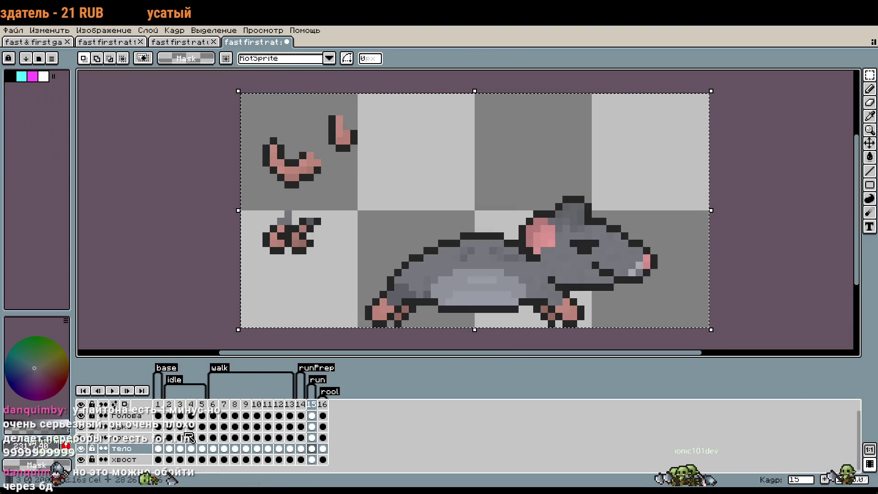
click(128, 419)
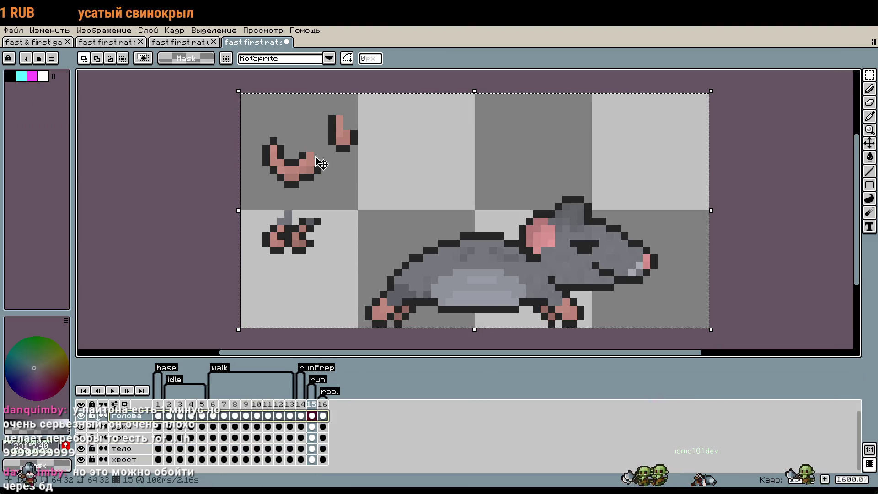
key(ctrl+shift+Tab)
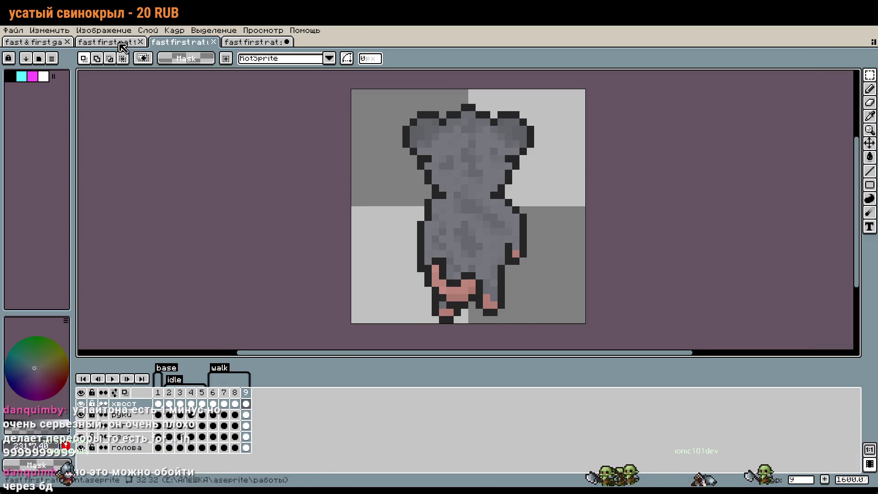
key(ctrl+shift+Tab)
key(ctrl+shift+Tab)
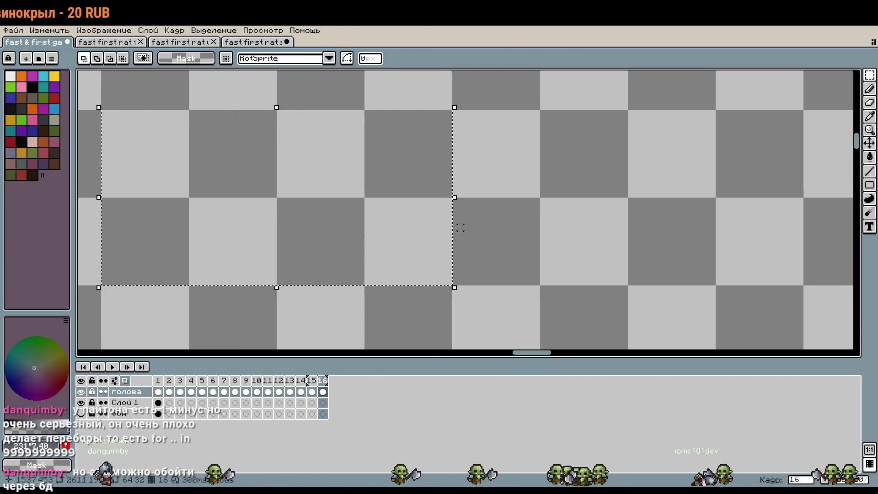
key(ctrl+z)
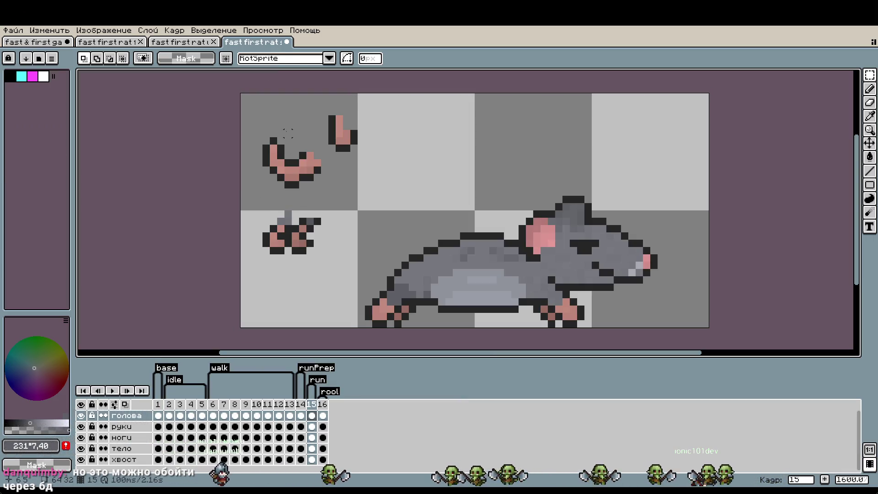
key(ctrl+a)
key(ctrl+a)
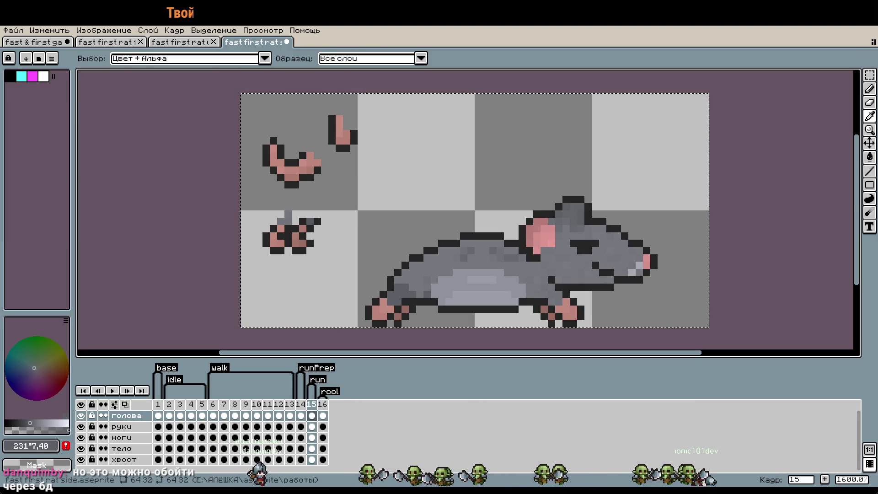
key(ctrl+Tab)
scroll(518, 342, down, 2)
scroll(518, 341, down, 1)
scroll(518, 342, up, 4)
key(ctrl+v)
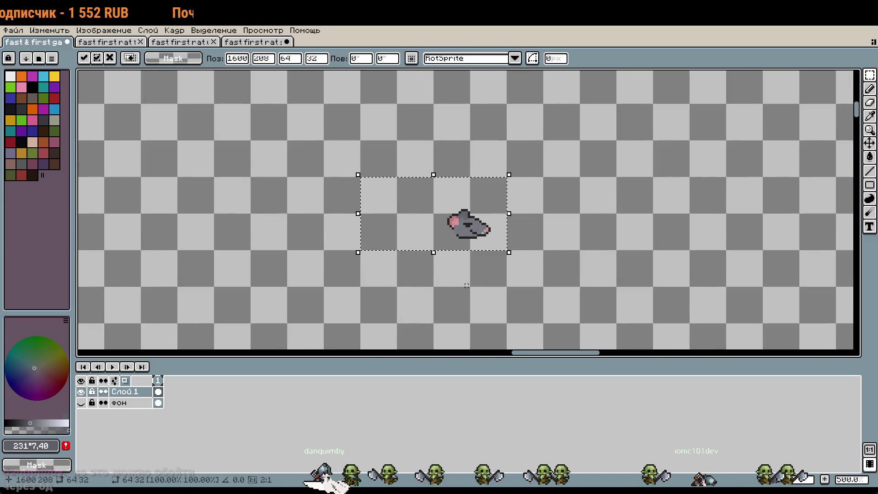
key(Return)
Paste the selected sprite parts into the game sheet, moving them lower and committing them.
click(252, 40)
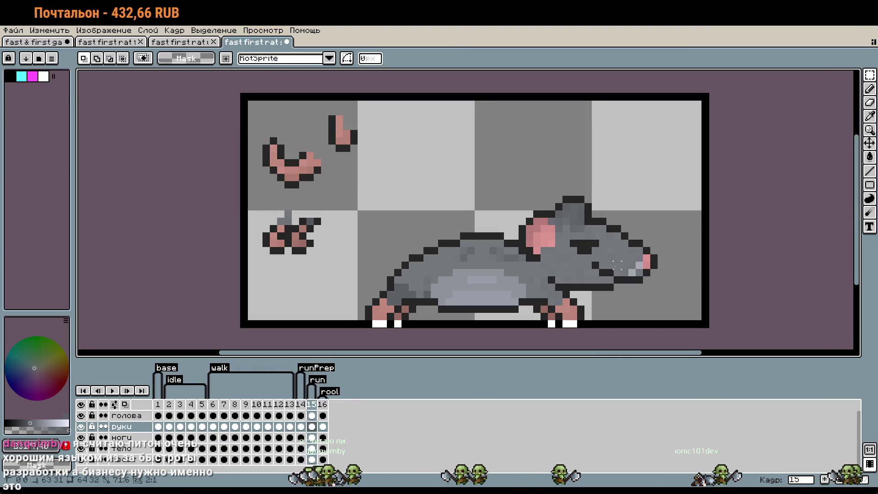
drag(259, 192, 704, 323)
click(63, 42)
key(ctrl+v)
drag(453, 213, 426, 281)
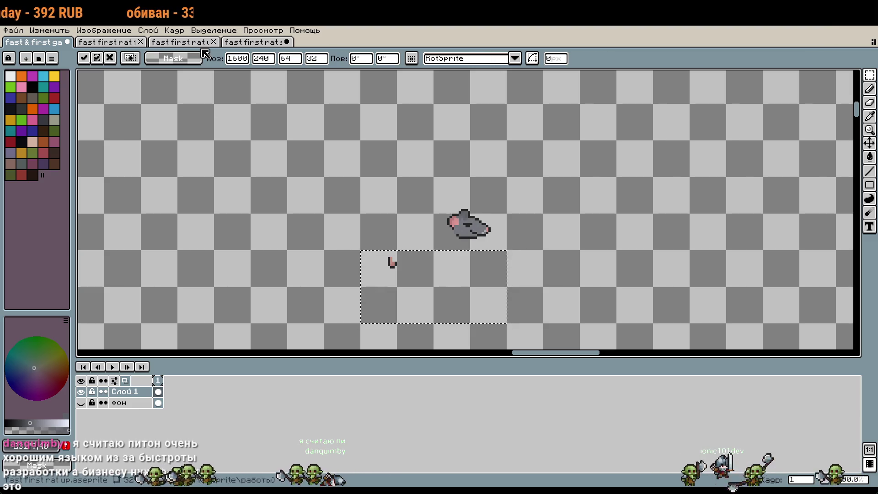
click(247, 42)
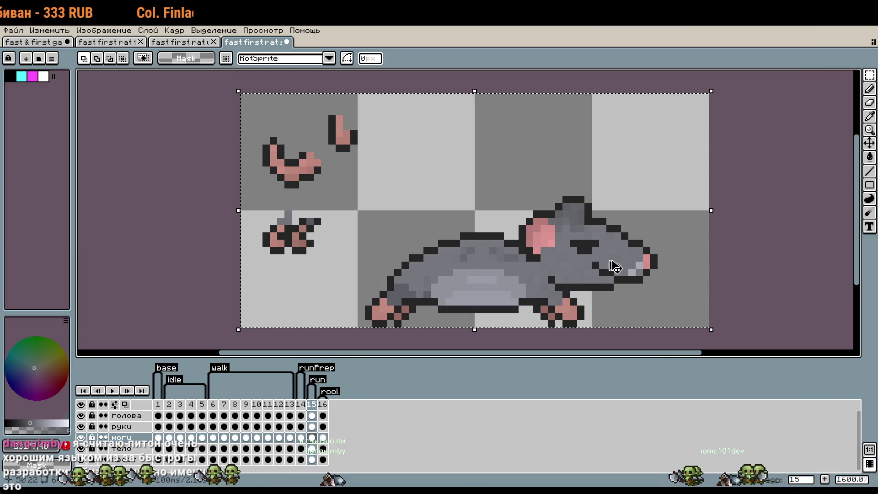
key(ctrl+Tab)
scroll(469, 111, down, 3)
drag(416, 157, 414, 233)
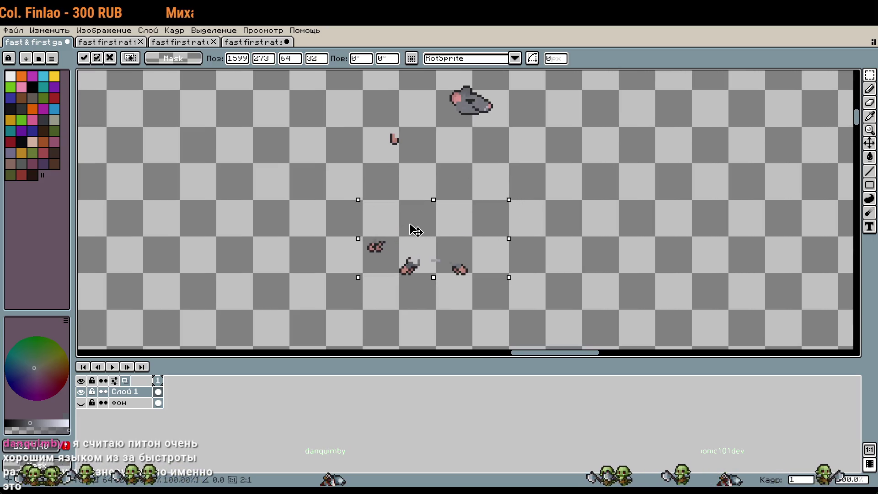
drag(415, 230, 418, 228)
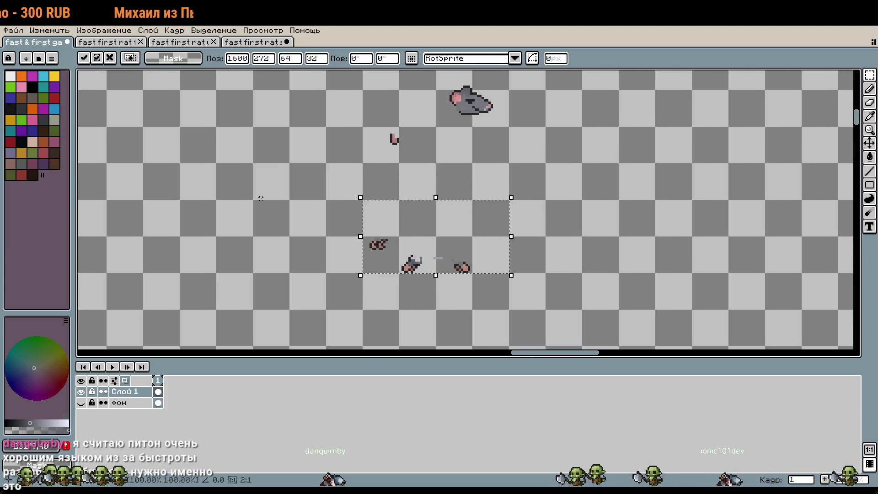
click(256, 170)
Paste the rat body from the тело layer into the workspace below the paw pieces.
click(250, 42)
click(139, 449)
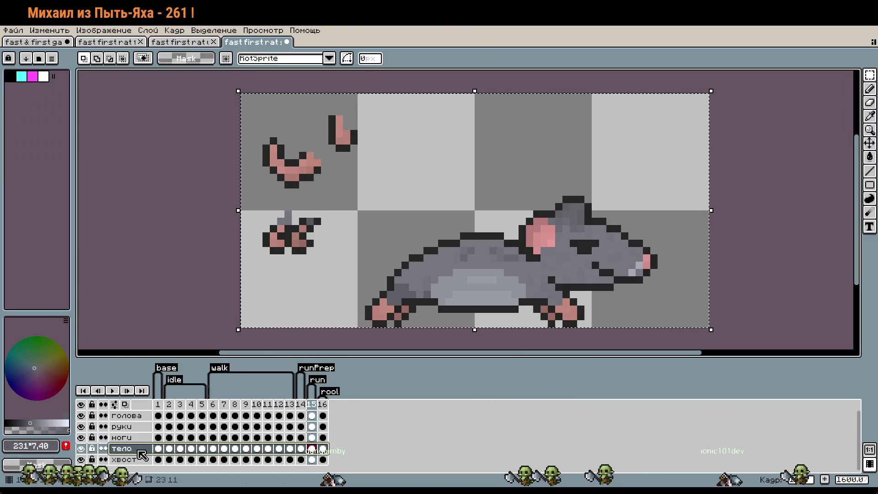
scroll(155, 257, down, 2)
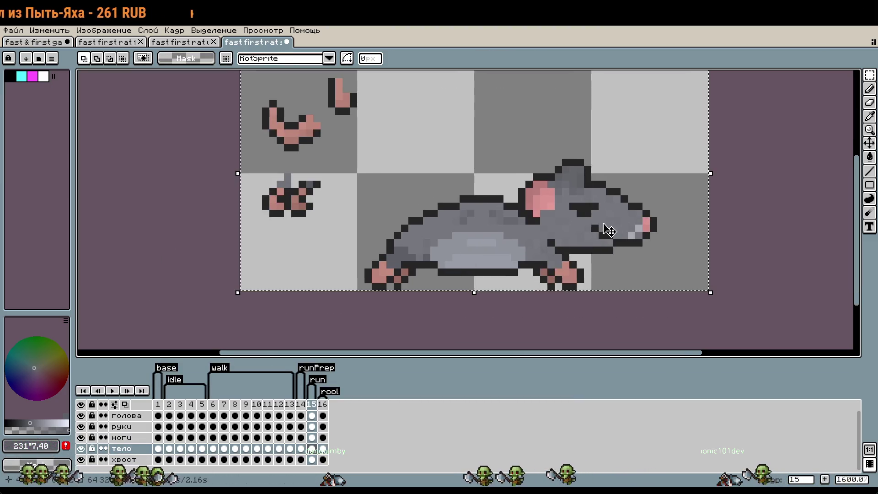
click(32, 42)
key(ctrl+v)
scroll(414, 214, up, 3)
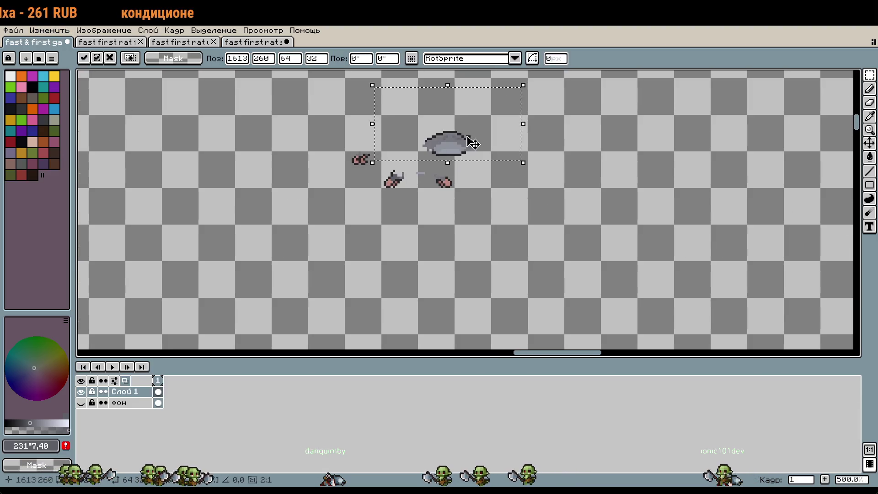
drag(376, 200, 396, 208)
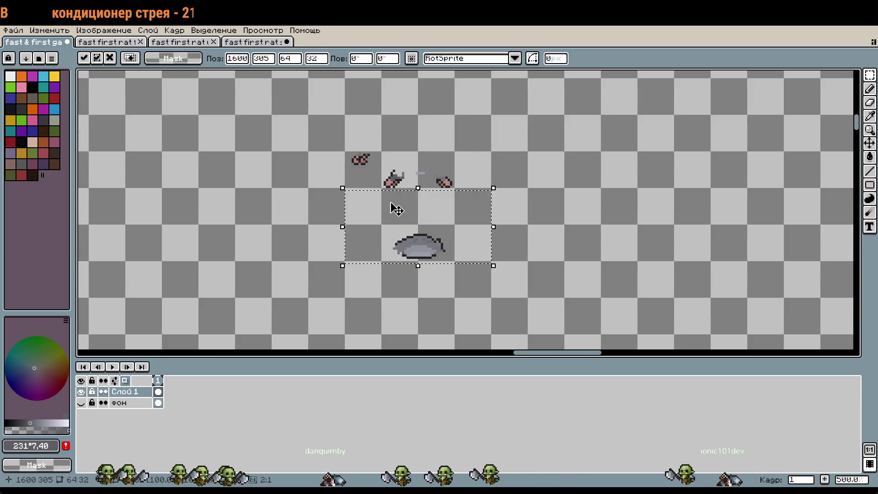
Copy a paw from the rat canvas and paste it into the workspace document.
click(254, 42)
key(ctrl+a)
key(ctrl+c)
key(ctrl+Tab)
key(ctrl+v)
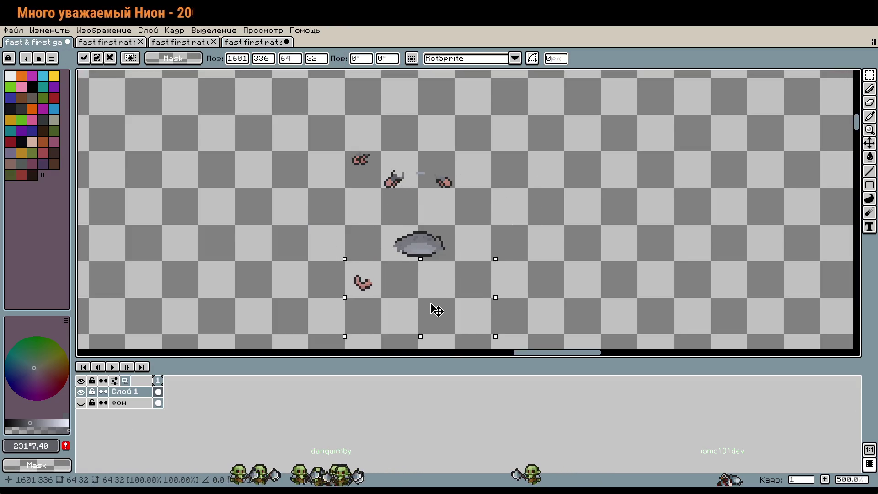
click(253, 42)
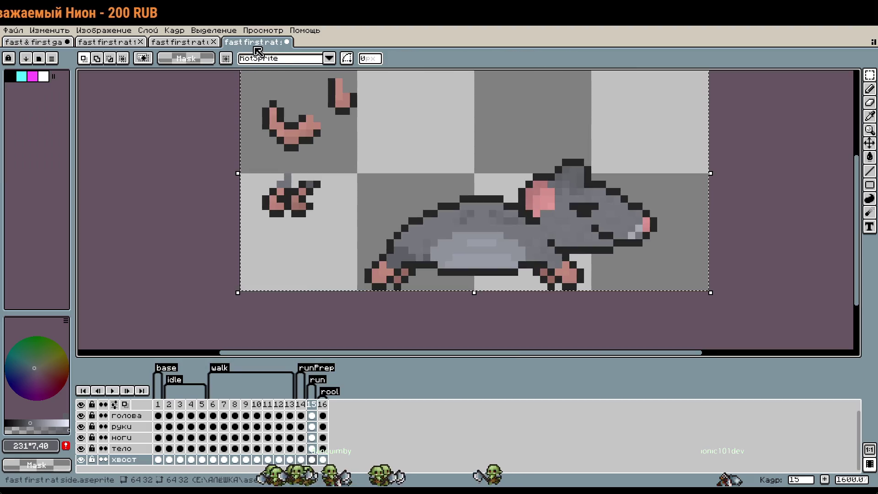
Undo five recent edits to frame 15 and view the standing rat in frame 1.
key(ctrl+z)
key(ctrl+z)
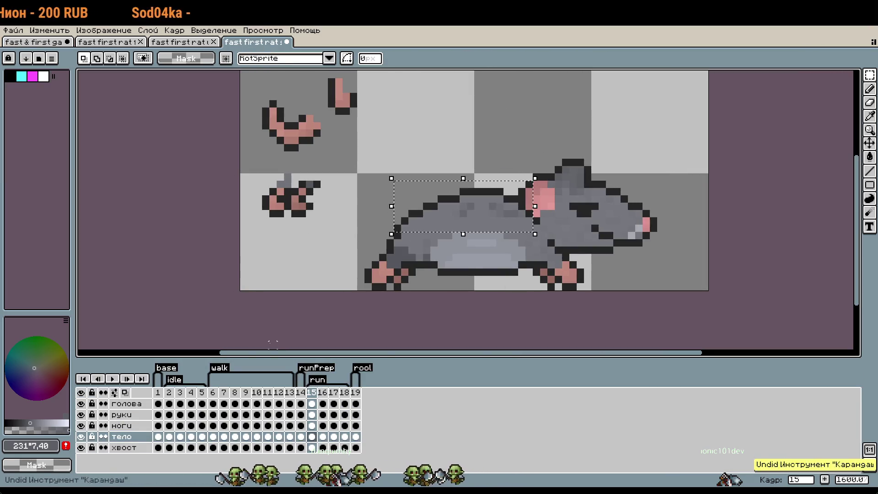
key(ctrl+z)
key(ctrl+z)
key(ctrl+z)
key(ctrl+z)
key(ctrl+z)
key(ctrl+z)
key(ctrl+z)
key(ctrl+z)
key(ctrl+z)
key(ctrl+z)
key(ctrl+z)
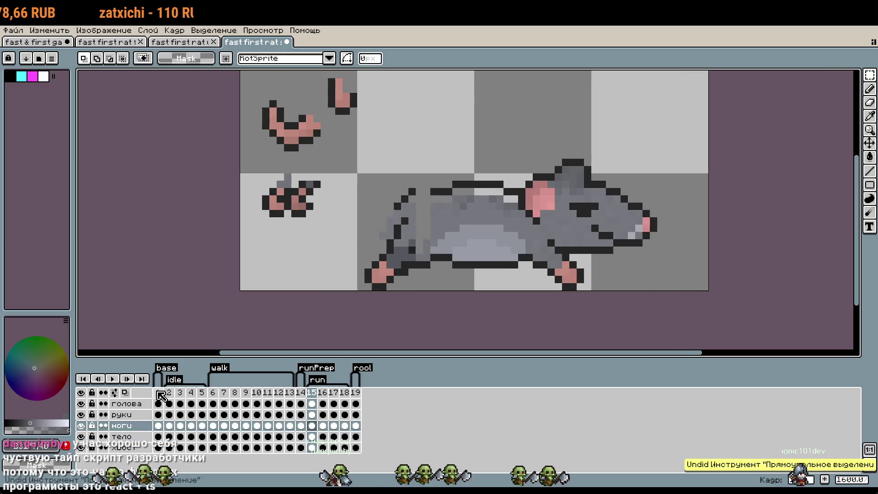
click(159, 393)
key(ctrl+z)
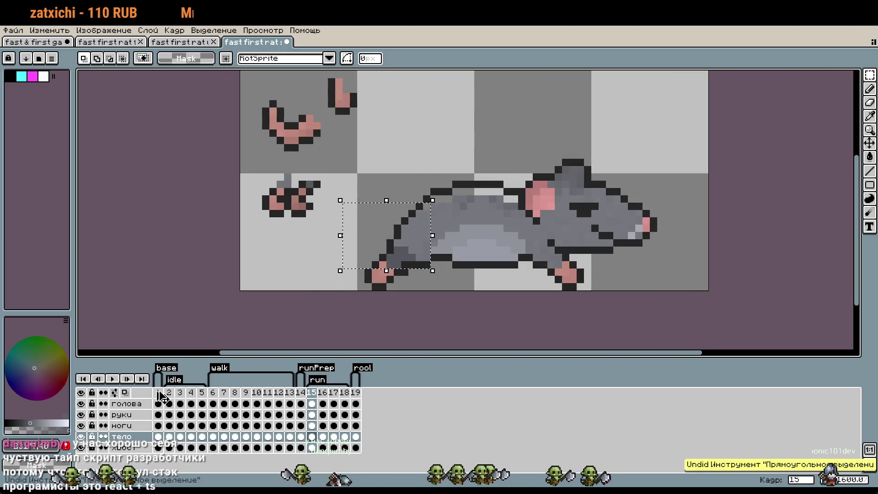
key(ctrl+z)
key(ctrl+z)
key(ctrl+z)
key(ctrl+z)
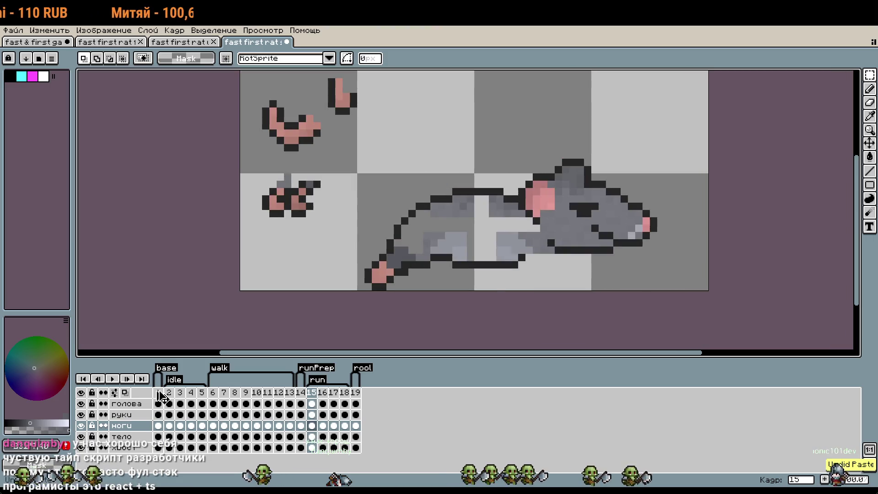
key(ctrl+z)
key(ctrl+z)
click(160, 393)
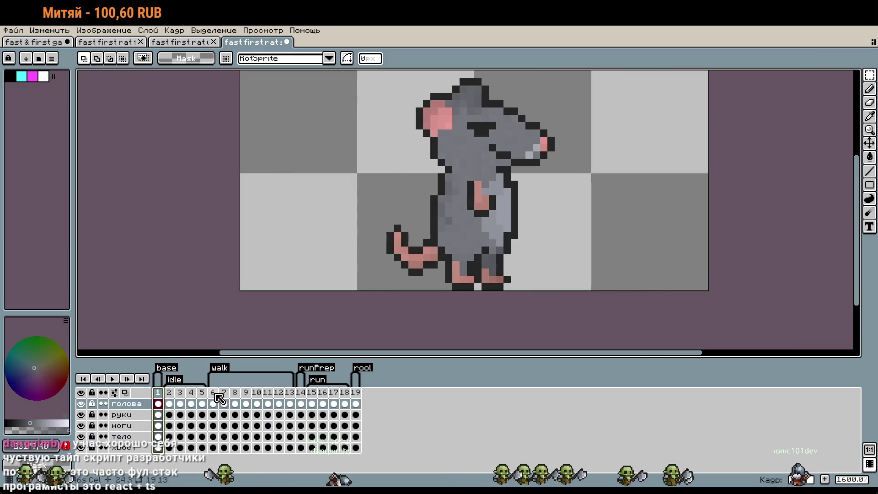
scroll(415, 321, down, 1)
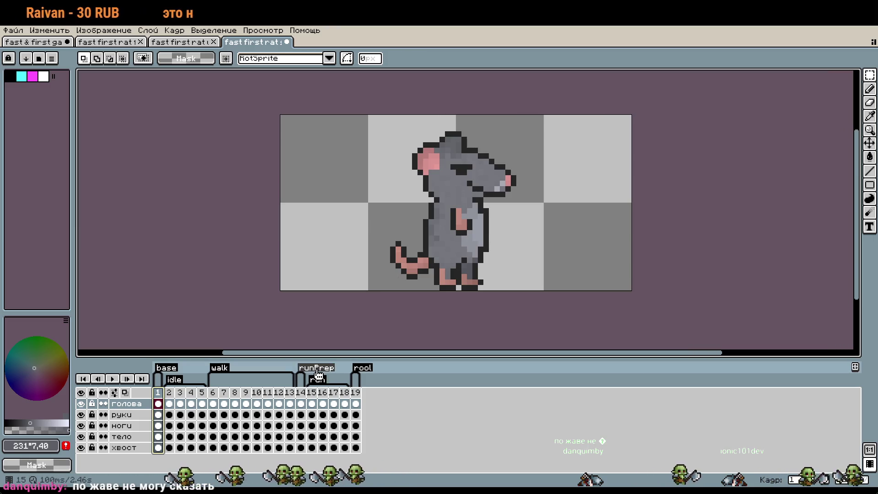
drag(318, 403, 345, 404)
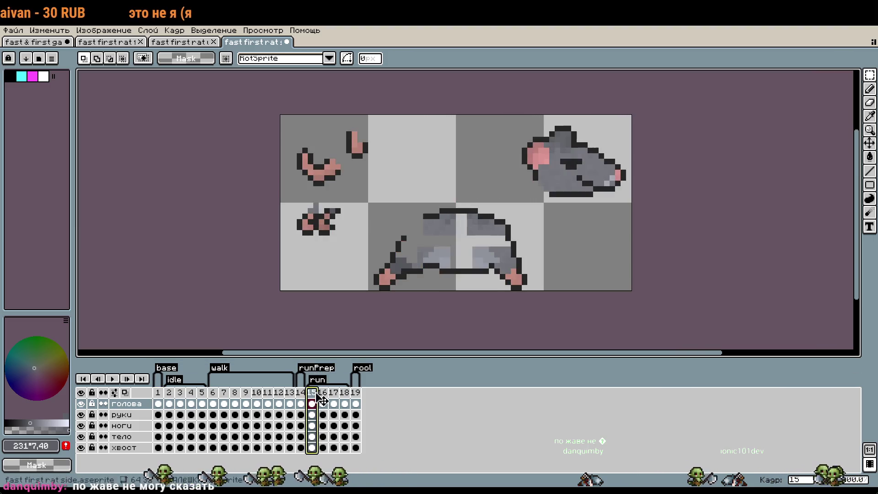
Delete frames 16–18 from the timeline and move to frame 15.
right_click(342, 393)
click(382, 442)
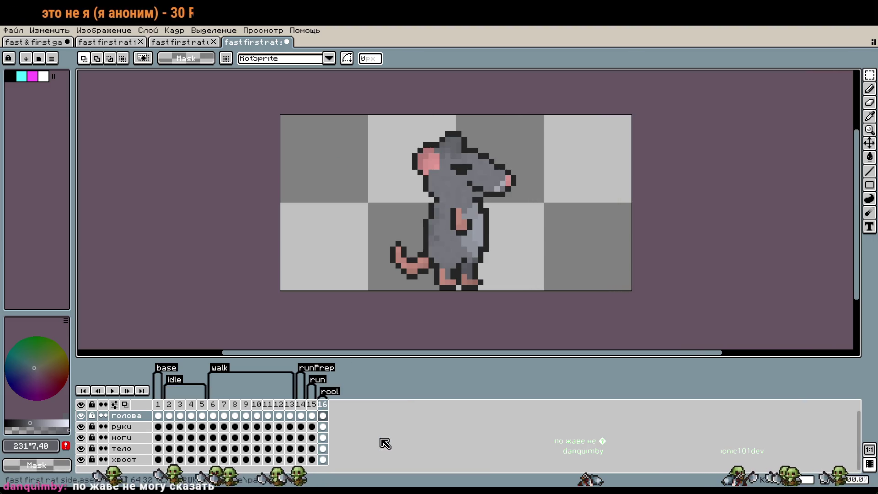
click(312, 406)
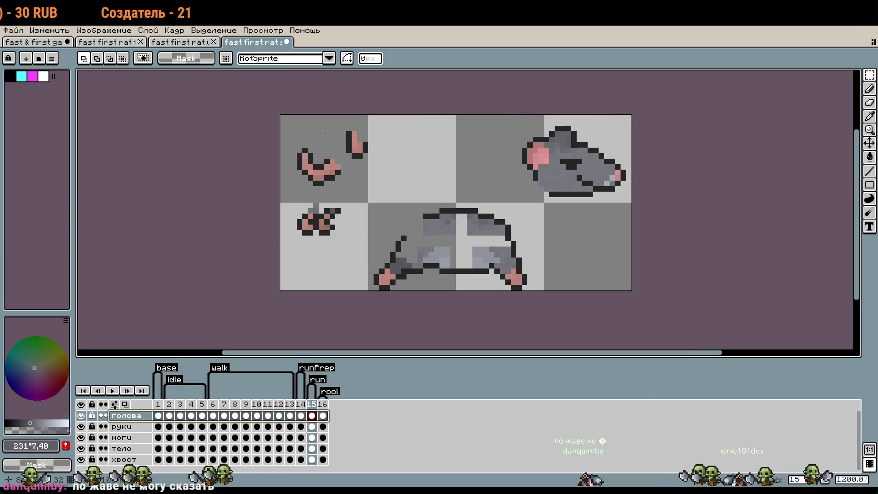
Clear frame 15's ноги legs cel and bring over the new legs from the workspace.
click(139, 437)
key(ctrl+a)
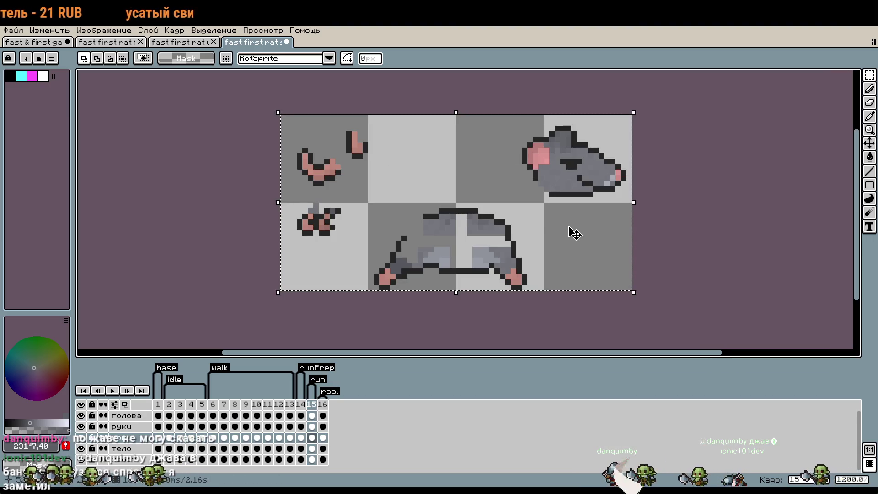
key(Delete)
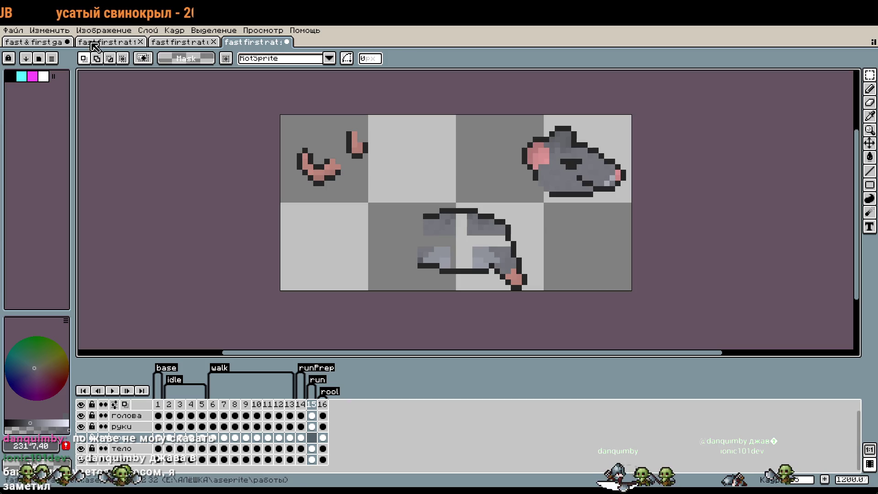
click(37, 42)
key(ctrl+v)
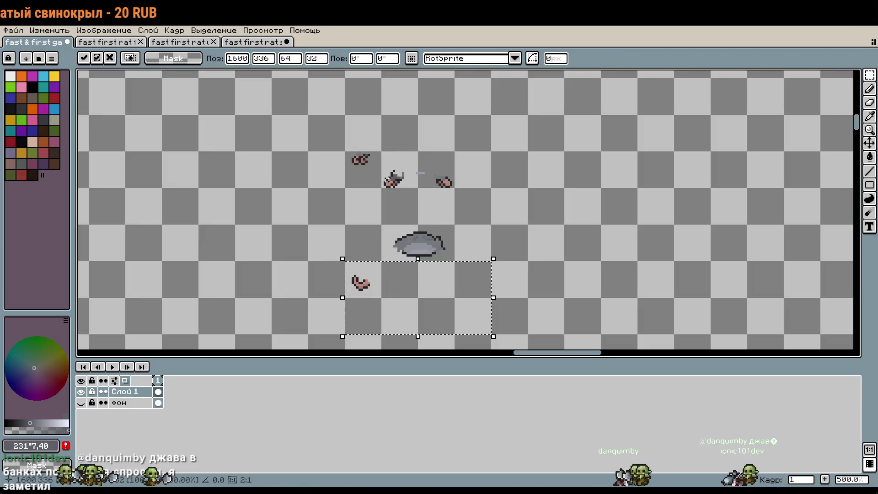
click(368, 134)
key(ctrl+v)
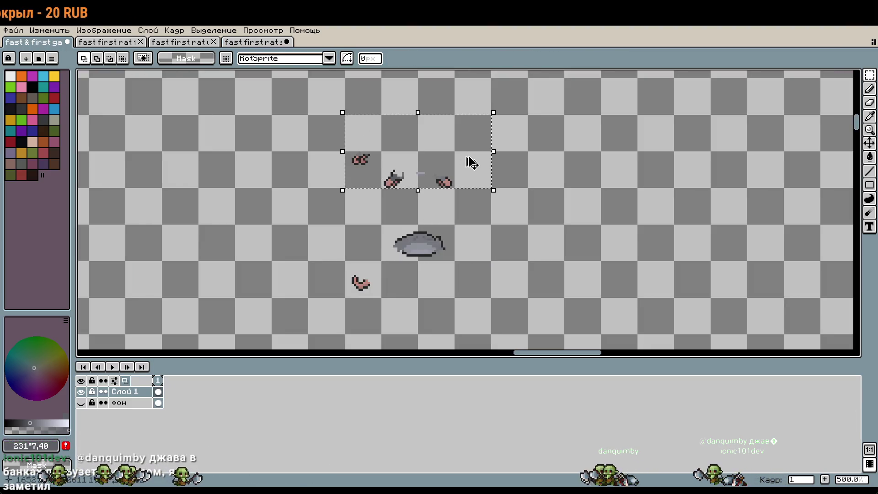
click(233, 42)
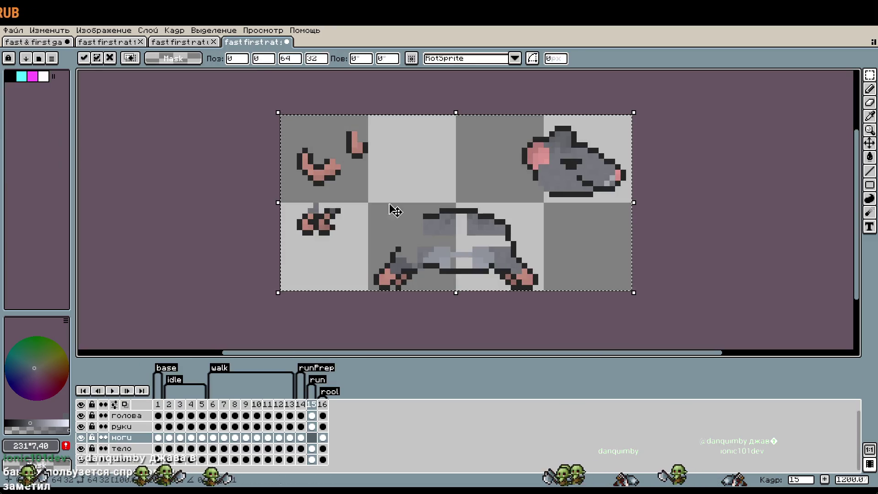
Replace frame 15's тело body cel with the flattened body copied from the workspace.
click(121, 448)
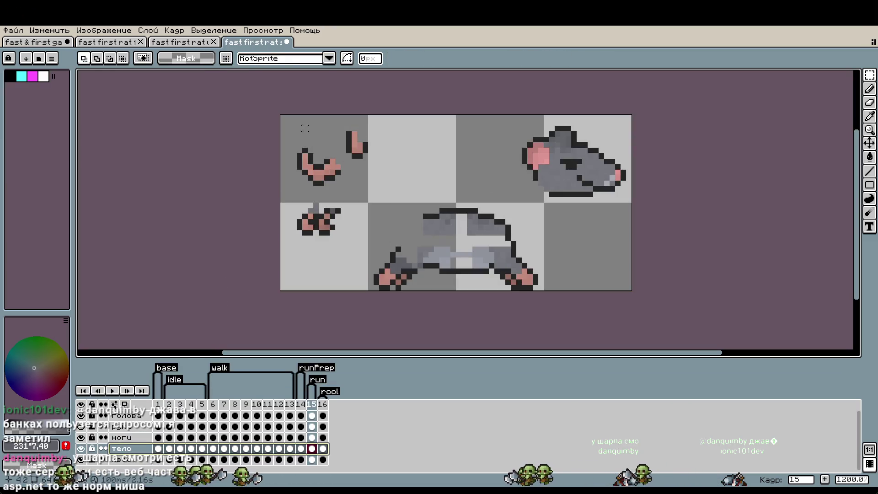
key(Delete)
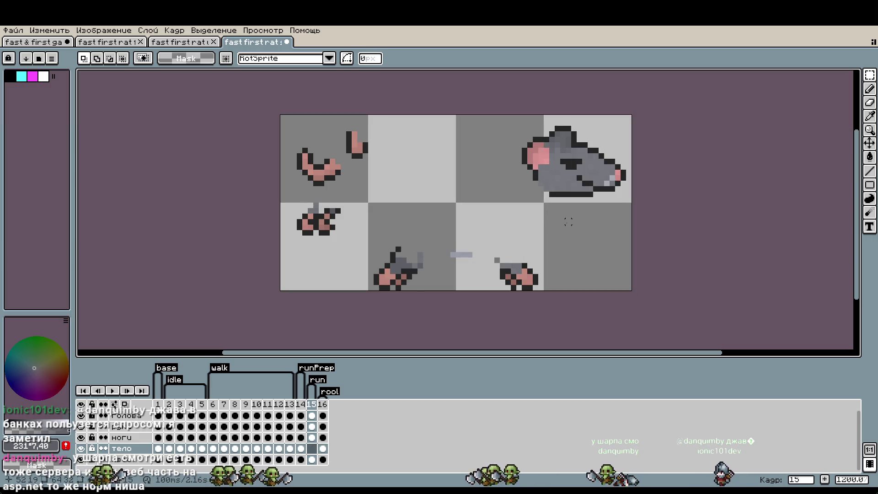
click(34, 42)
key(ctrl+v)
key(Return)
drag(375, 207, 479, 247)
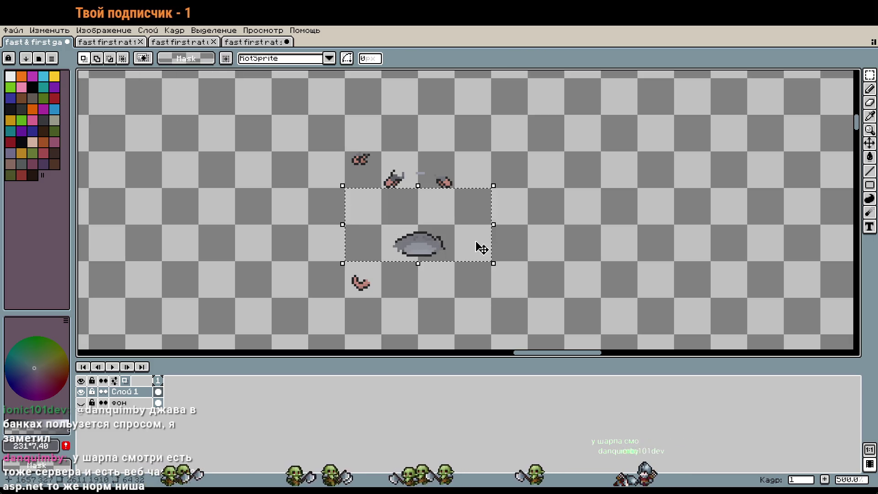
click(231, 42)
key(ctrl+v)
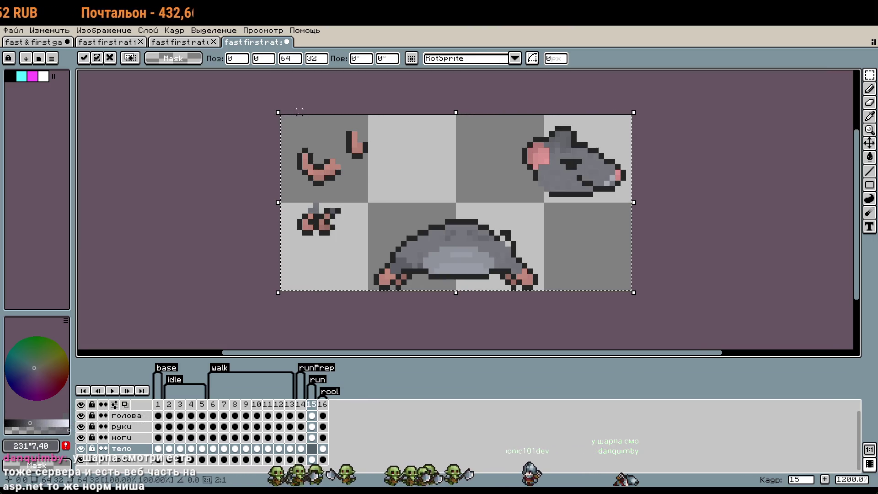
click(190, 161)
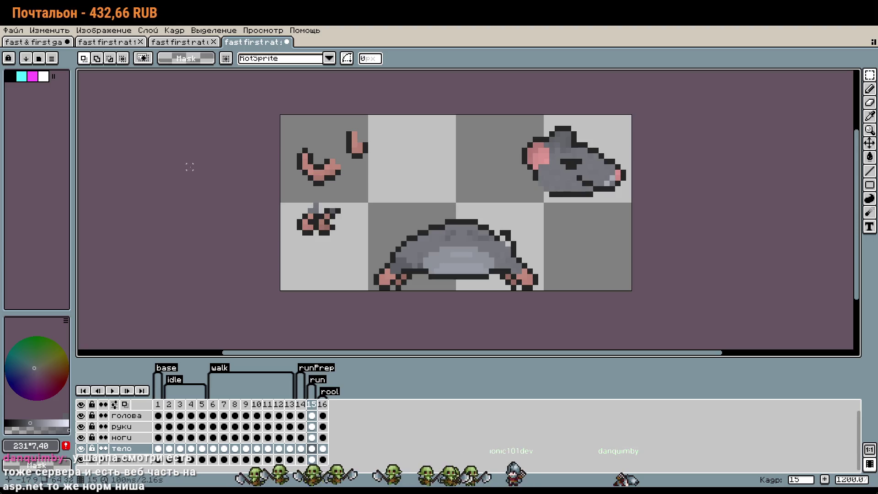
key(w)
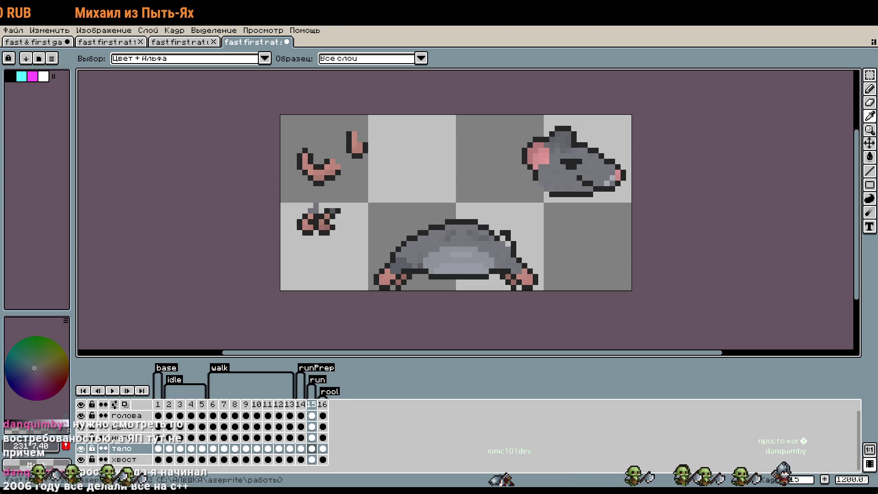
key(m)
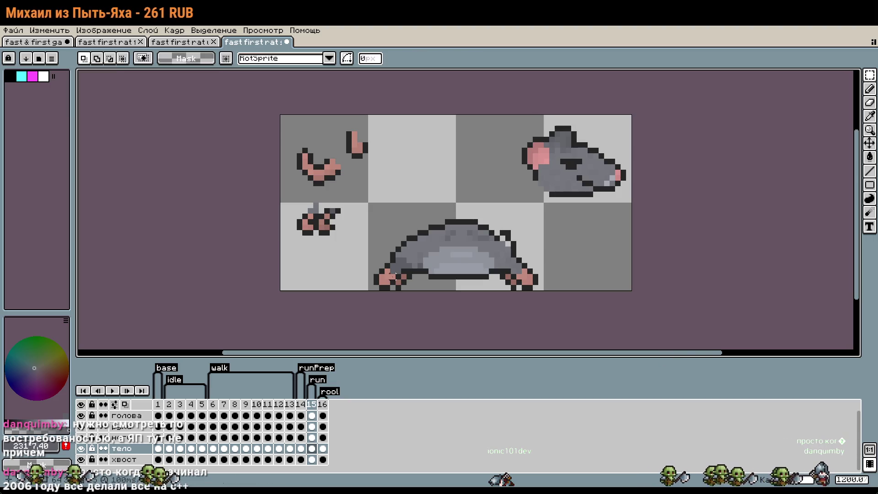
Cut the head from frame 15's голова layer and paste it back as a movable piece.
click(35, 42)
drag(392, 151, 413, 282)
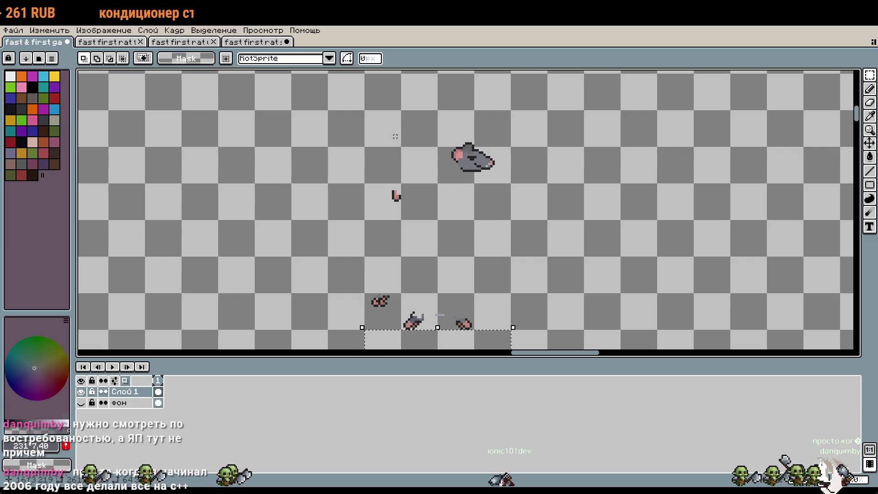
drag(365, 110, 476, 175)
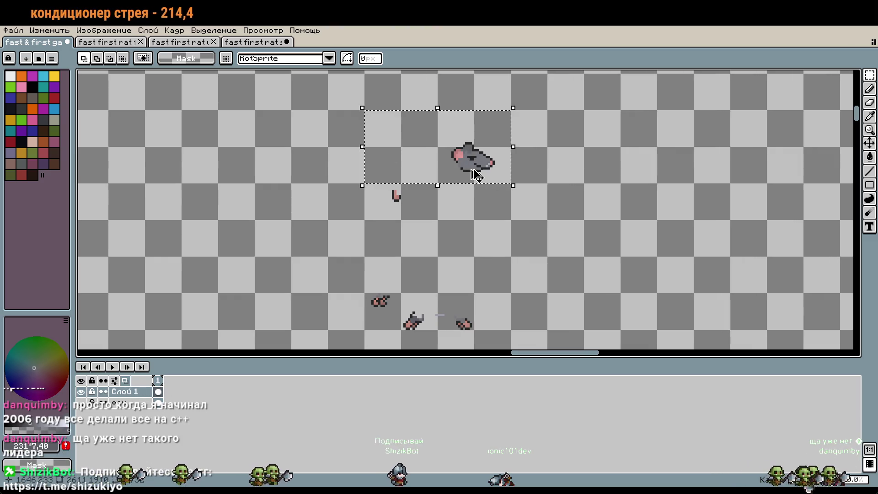
key(ctrl+shift+Tab)
key(ctrl+a)
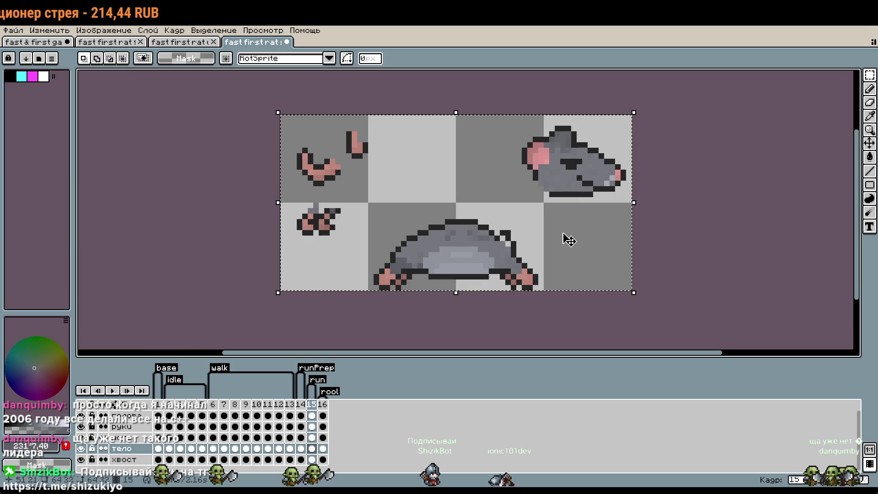
click(137, 417)
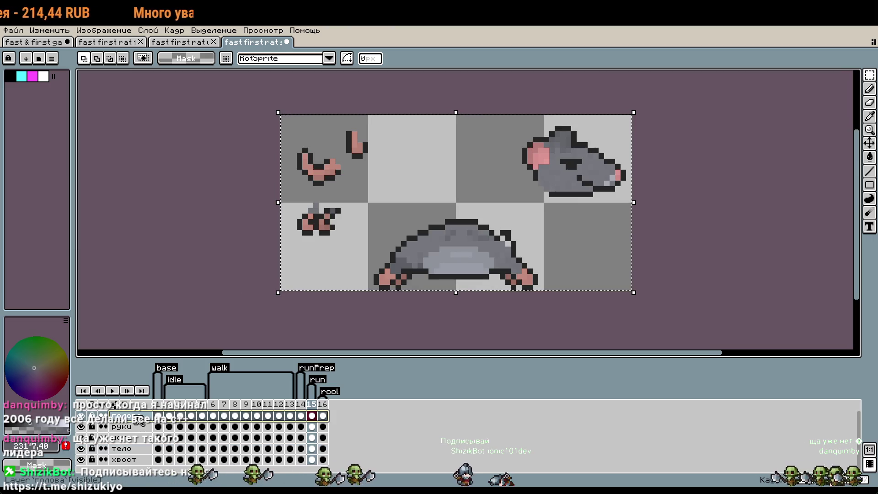
key(Delete)
key(ctrl+v)
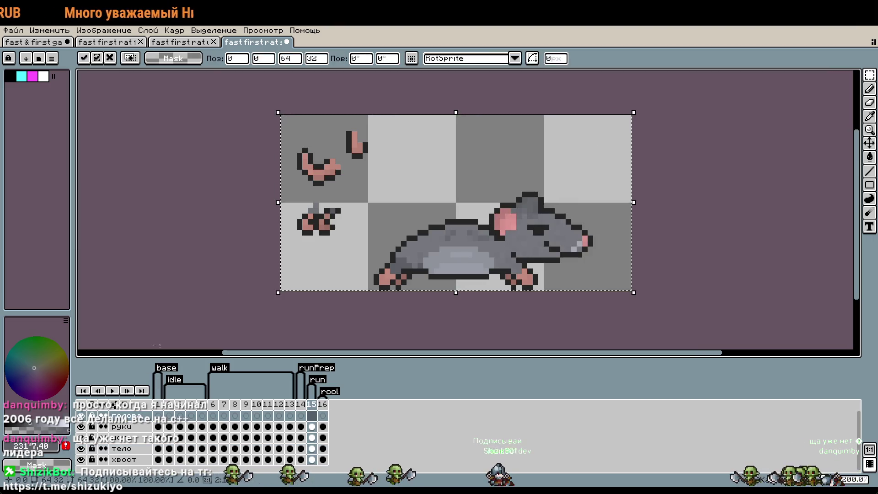
click(228, 265)
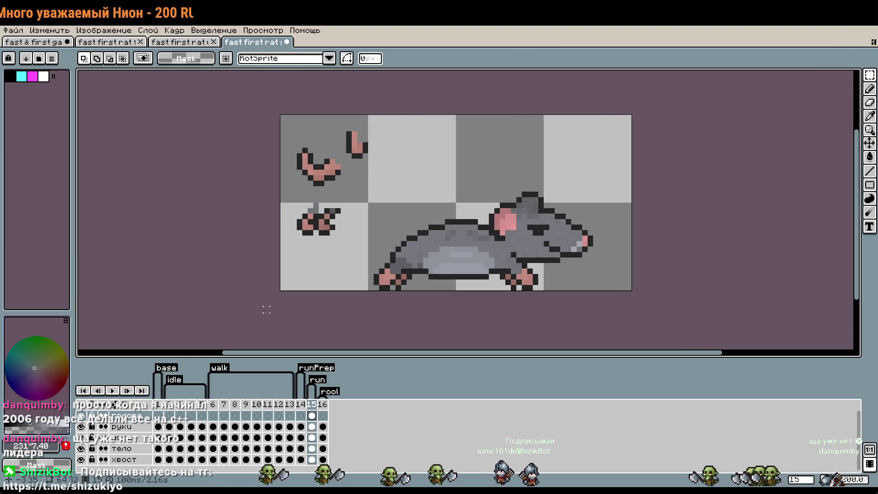
Check frame 1 for reference, then drag the head down-left onto the crouched body.
click(158, 415)
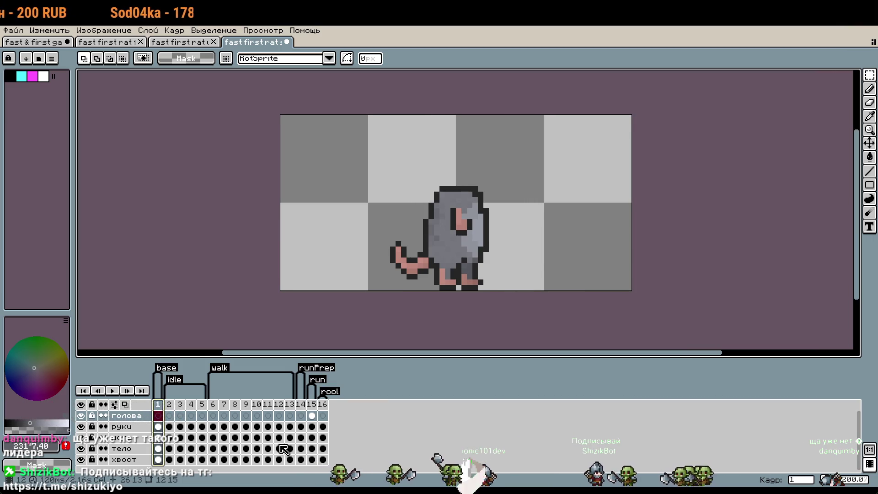
key(ctrl+z)
key(ctrl+z)
key(ctrl+y)
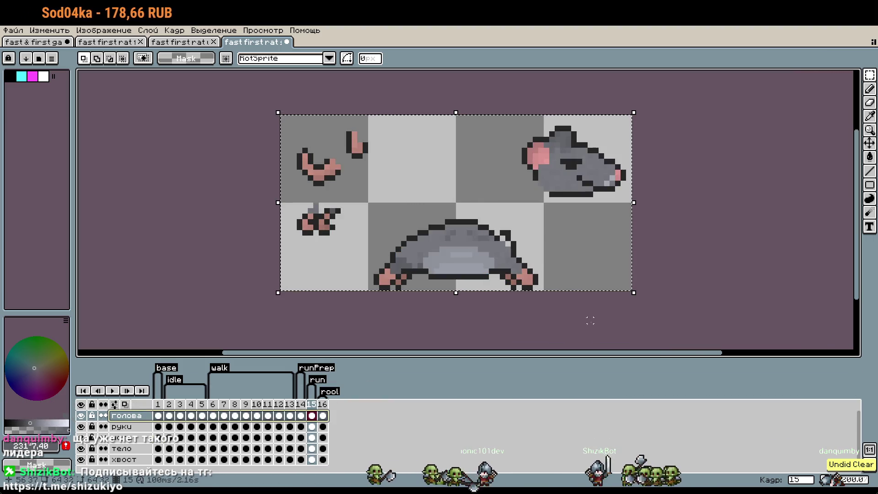
key(ctrl+a)
drag(567, 245, 534, 310)
key(ctrl+d)
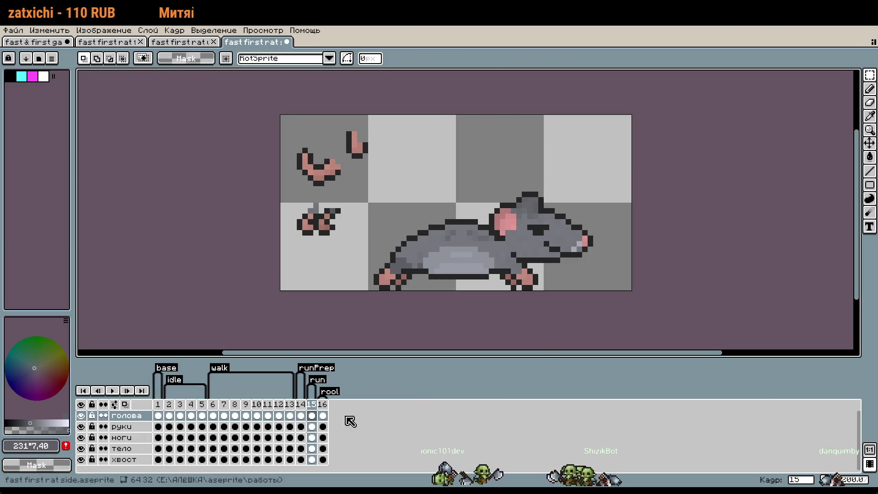
click(161, 414)
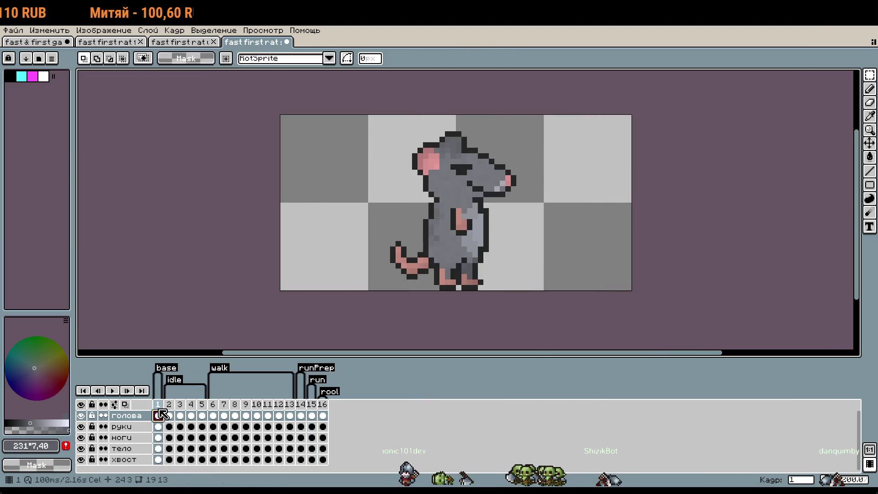
Return to frame 15 on the head layer to view the whole crouched rat.
click(312, 415)
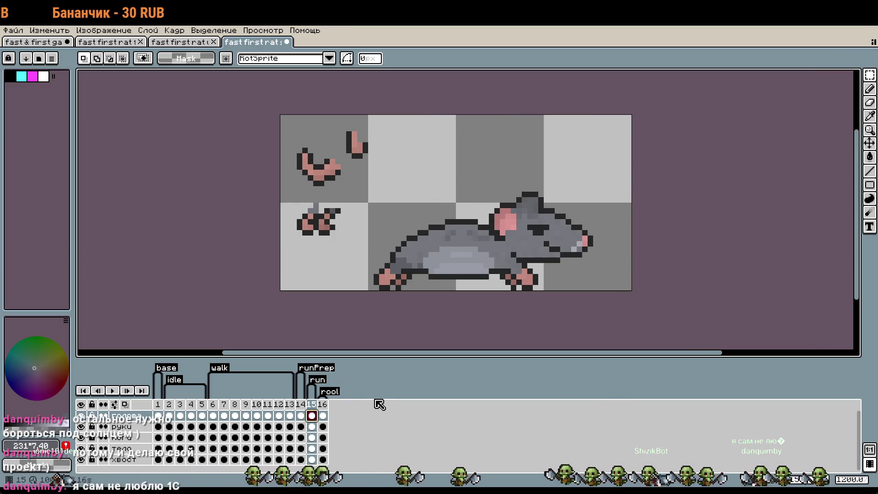
scroll(425, 260, up, 1)
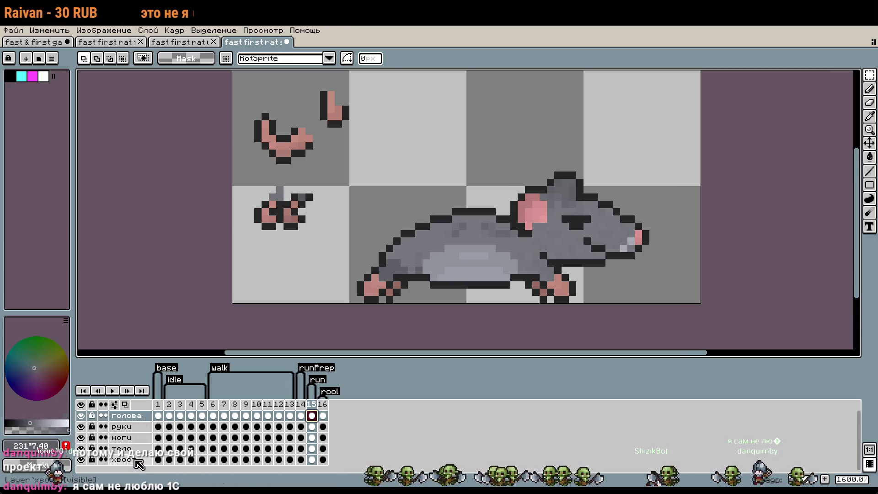
click(133, 447)
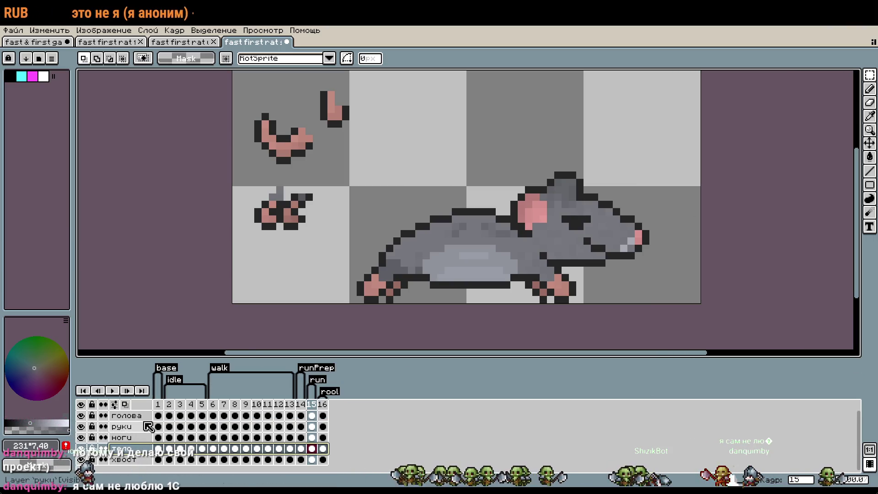
click(125, 415)
Raise the rat's head one pixel on frame 15.
drag(441, 118, 703, 269)
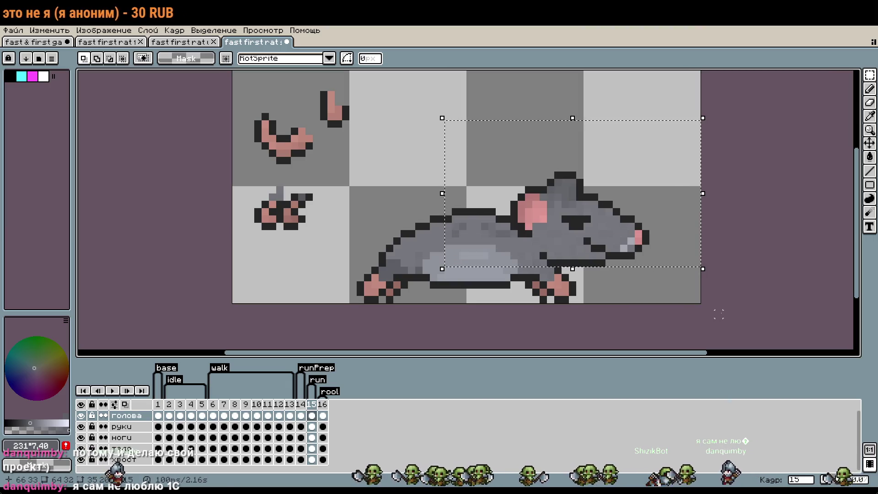
key(Up)
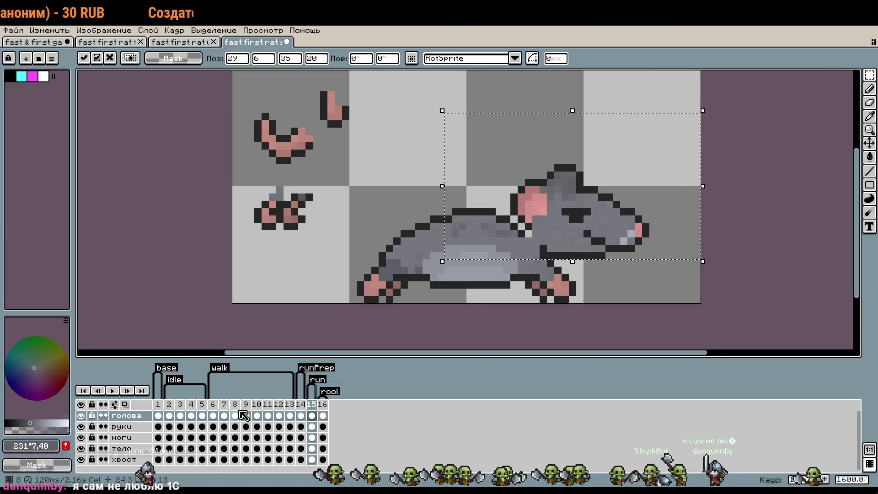
click(135, 455)
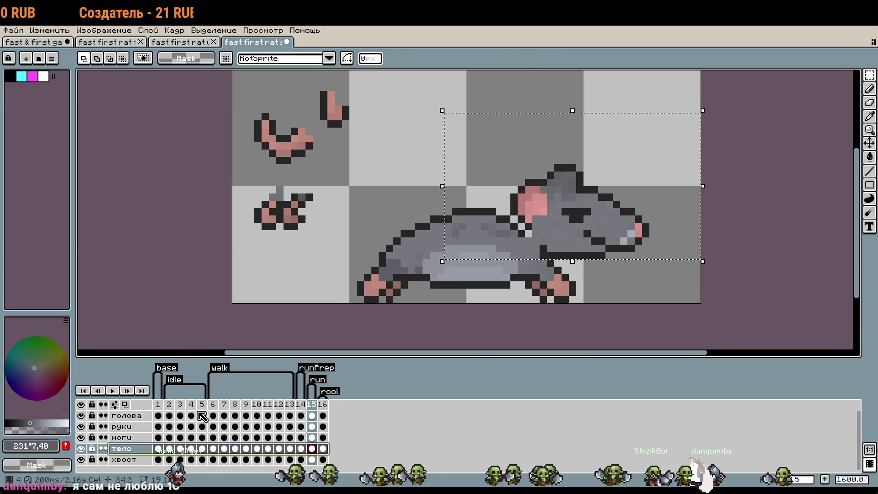
click(135, 454)
key(ctrl+d)
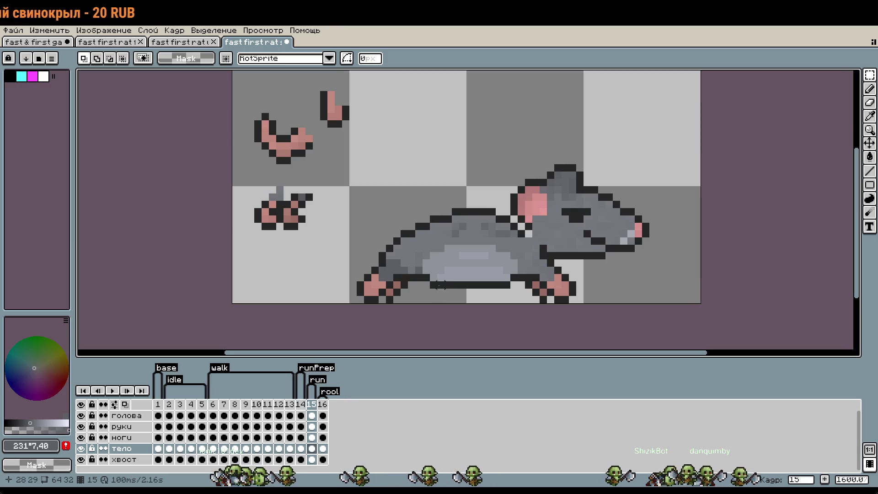
Select the belly and front of the body on the тело layer, testing a one-pixel nudge.
drag(430, 280, 608, 306)
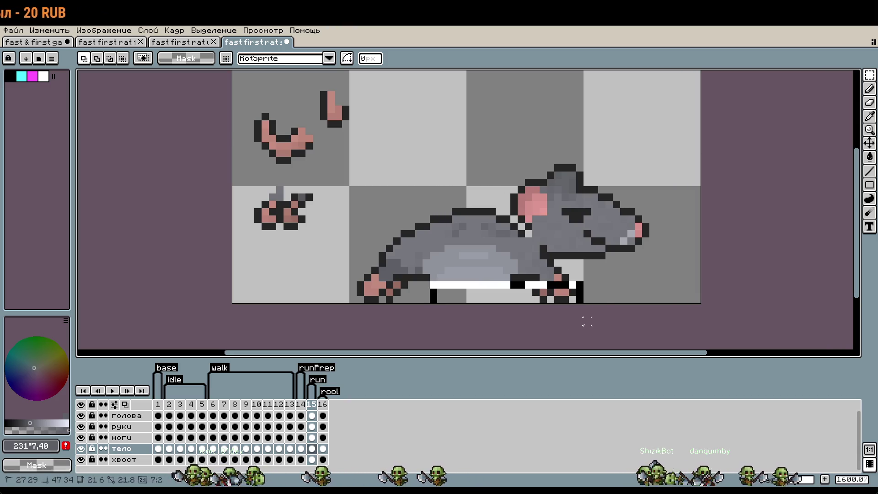
drag(648, 143, 497, 303)
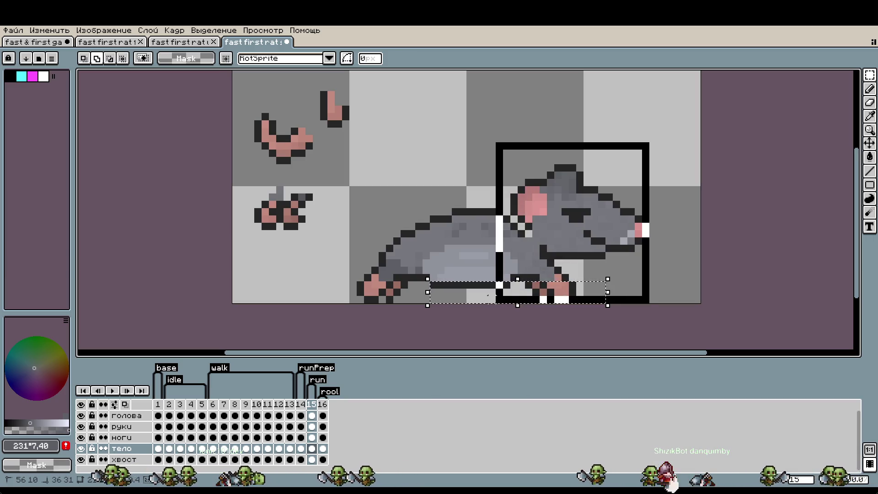
scroll(445, 259, up, 1)
scroll(451, 264, up, 1)
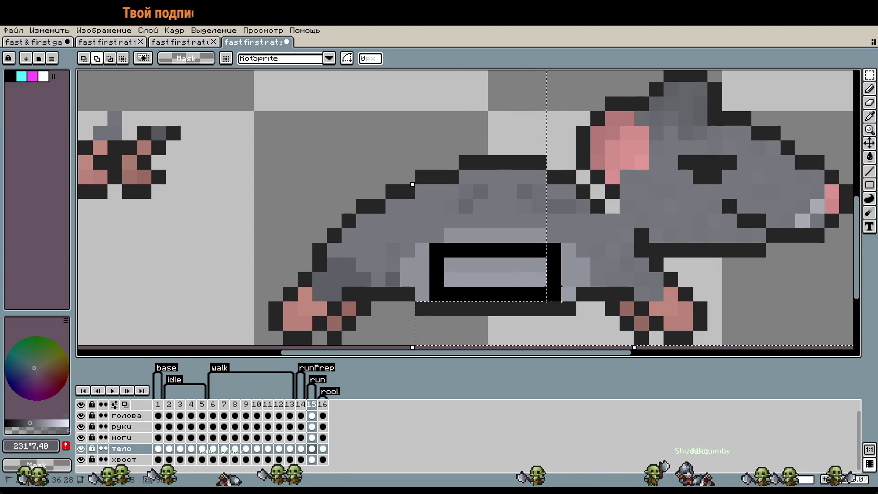
drag(437, 251, 551, 299)
drag(451, 234, 540, 250)
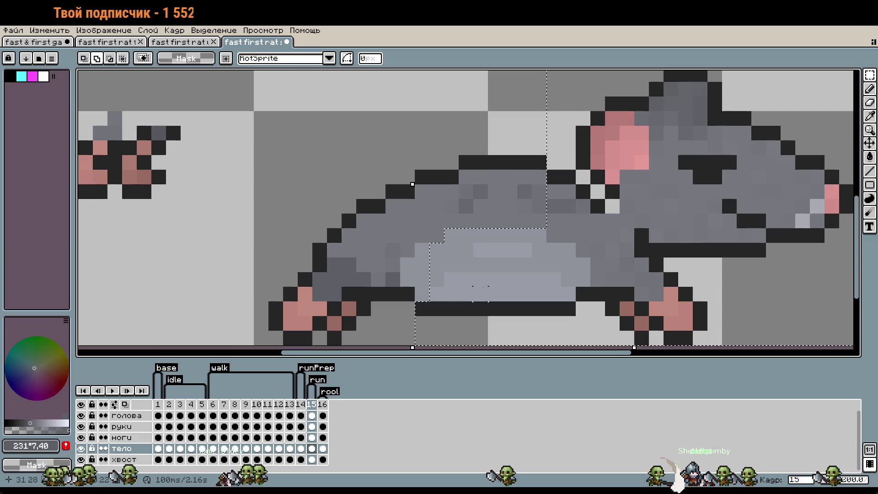
click(532, 299)
key(Up)
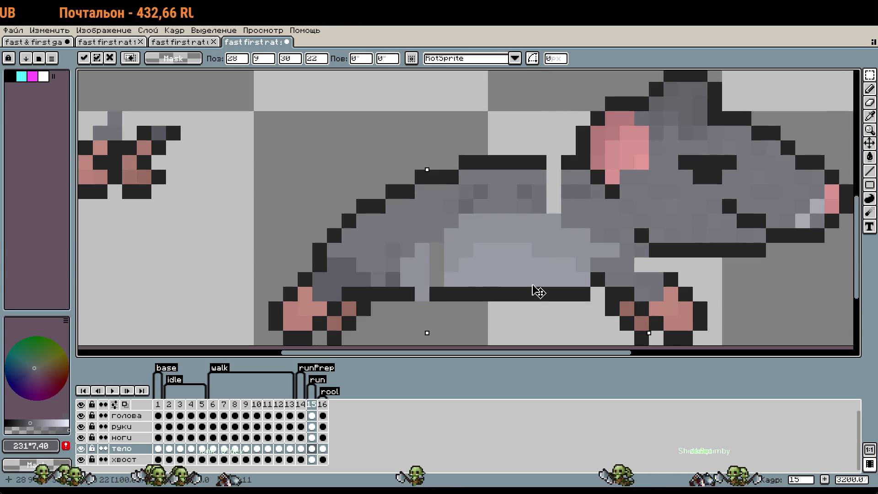
key(Down)
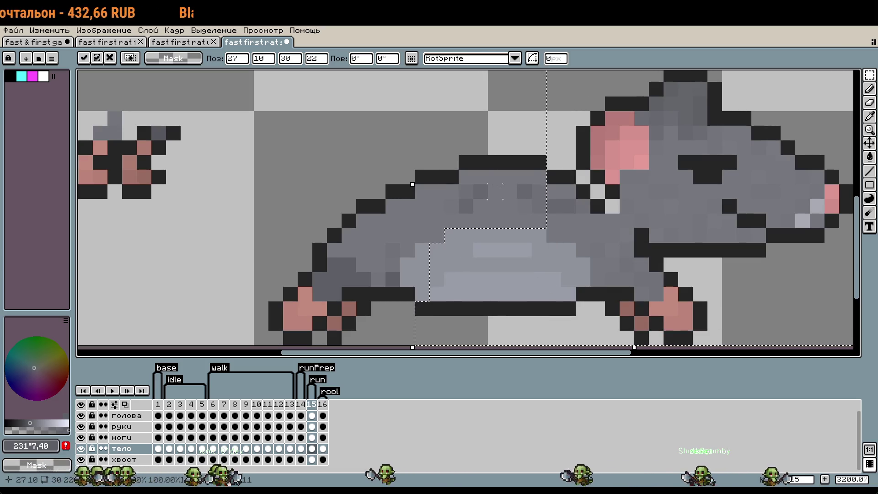
key(Return)
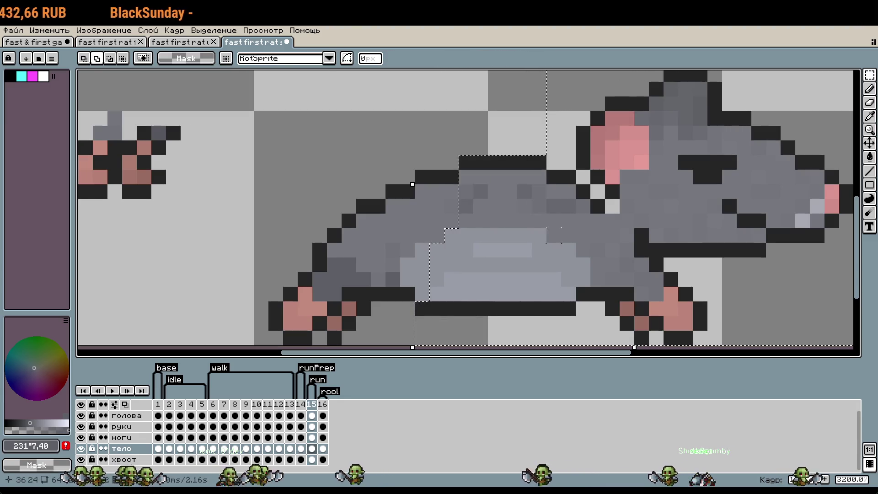
Raise the selected middle section of the back one pixel and commit it.
scroll(549, 238, down, 1)
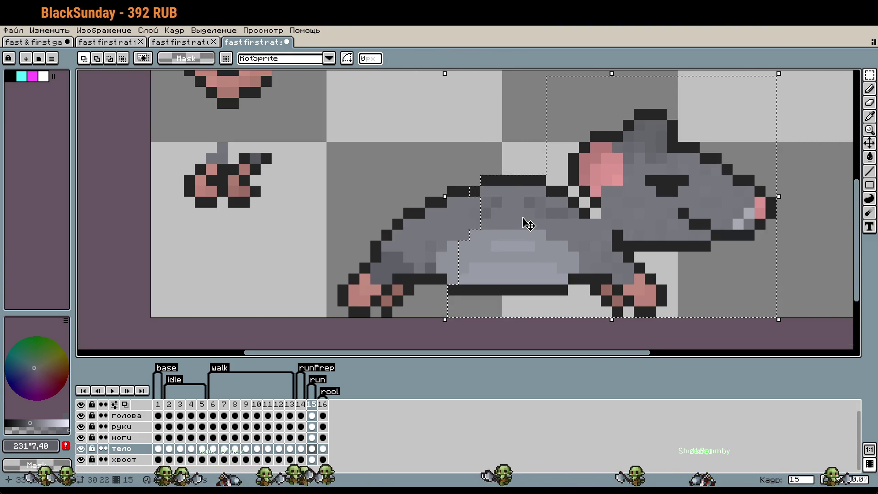
click(526, 221)
key(Return)
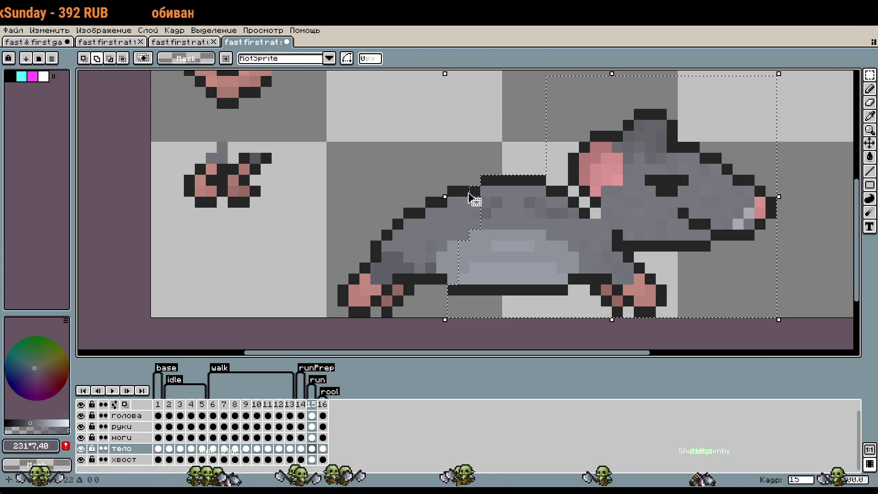
key(Up)
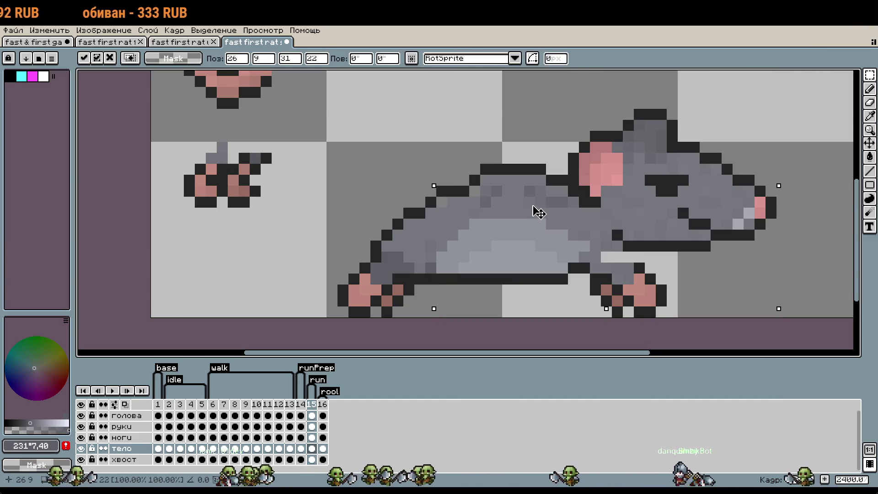
key(Down)
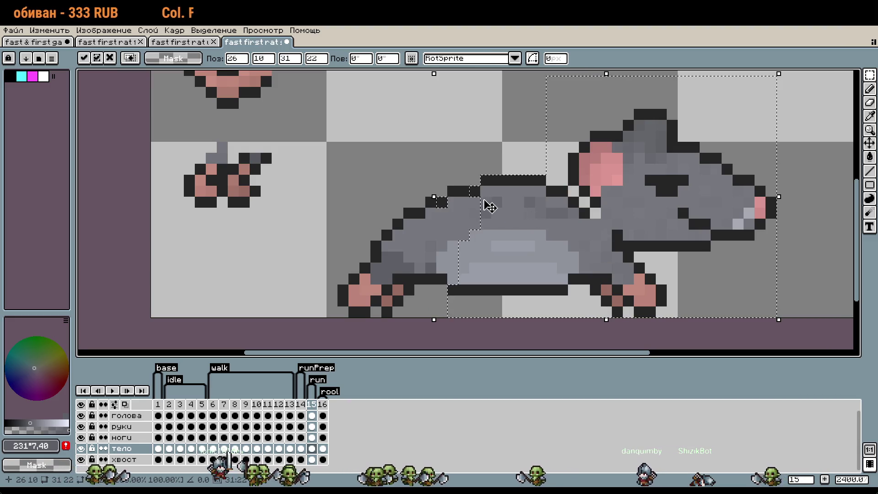
key(Up)
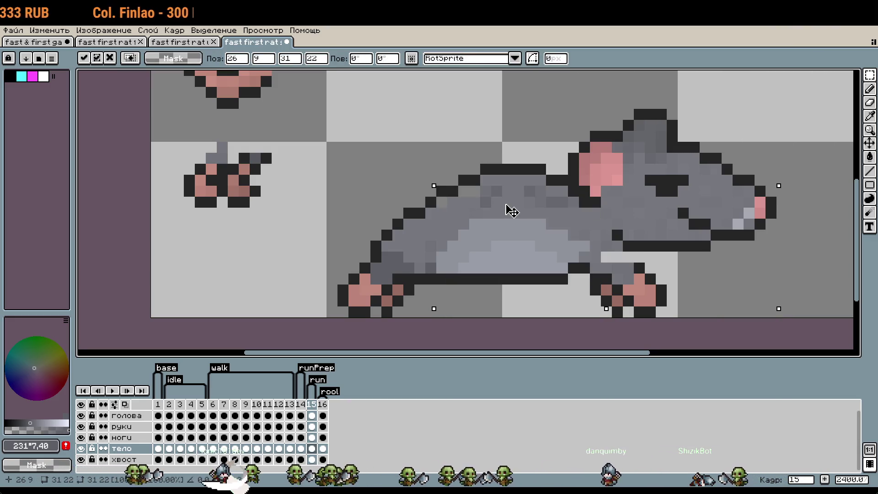
key(ctrl+z)
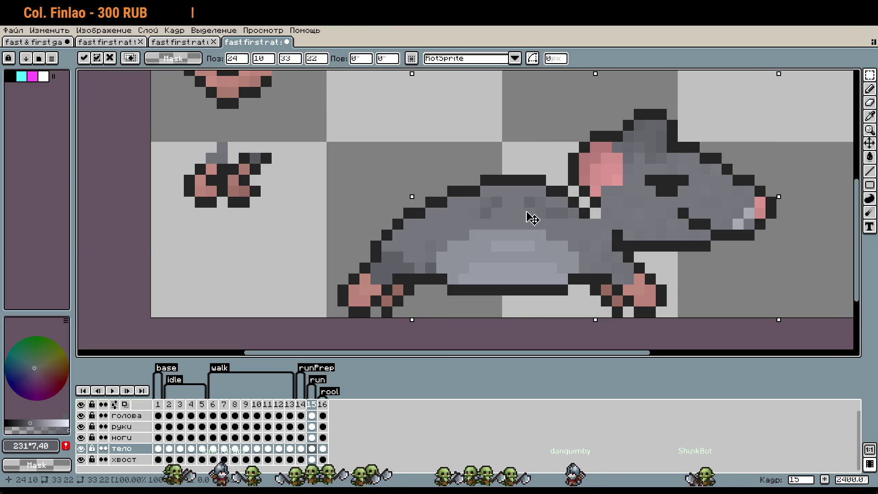
key(Up)
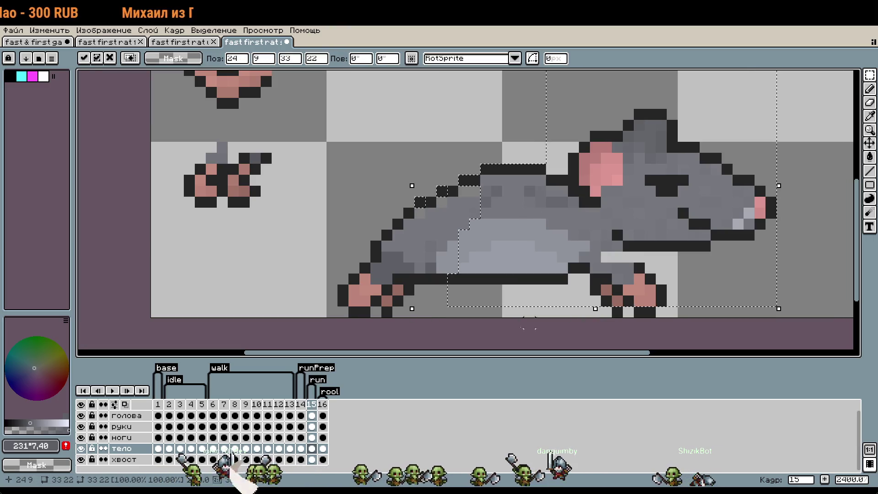
key(Return)
scroll(518, 257, down, 1)
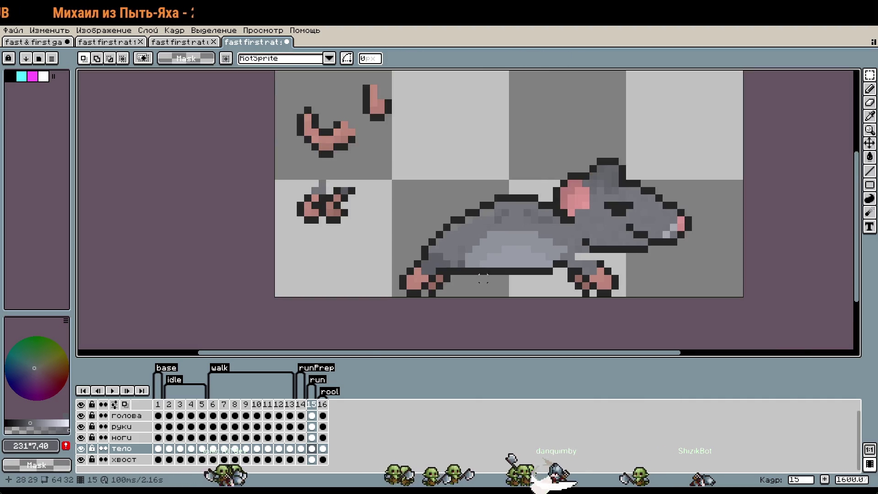
Raise the front paw on the ноги legs layer by two pixels.
click(137, 437)
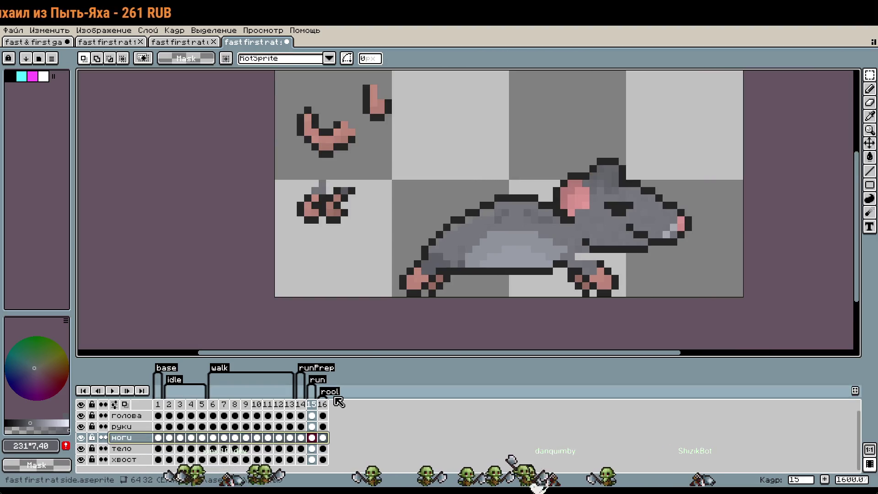
drag(527, 242, 667, 322)
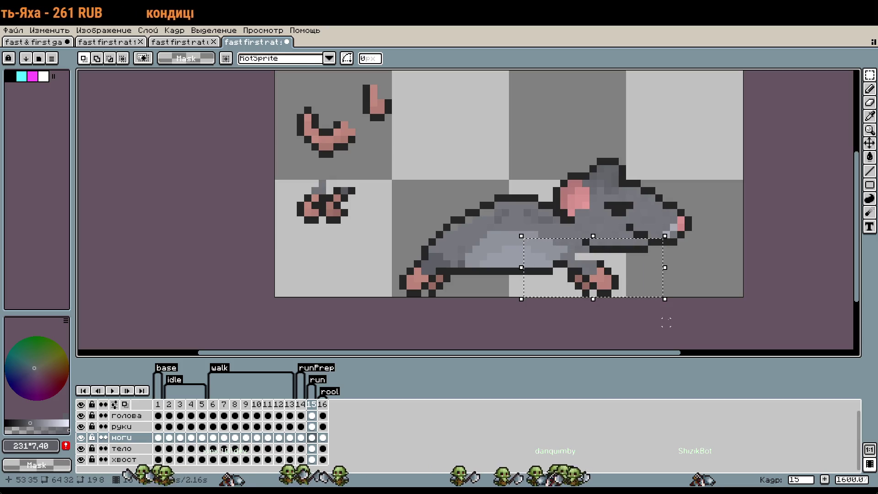
key(Up)
key(ctrl+d)
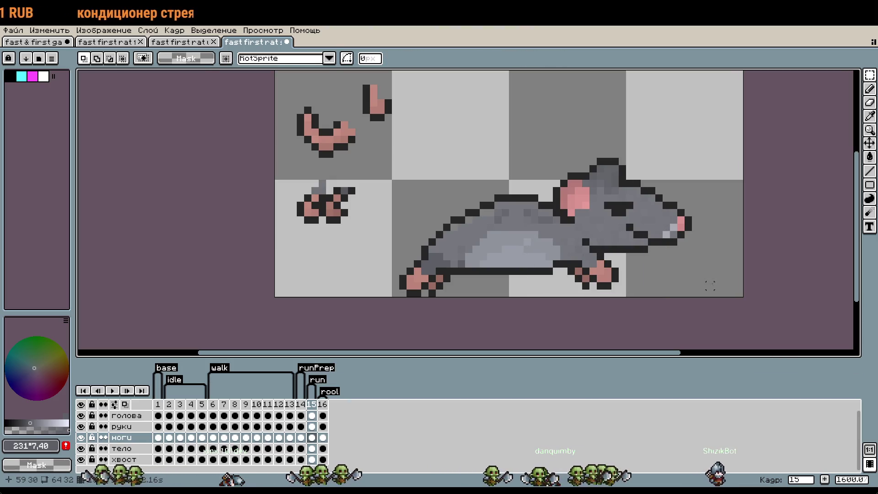
Sample the body grey #76787e and paint two light edge pixels with it.
scroll(527, 242, up, 3)
scroll(527, 242, up, 2)
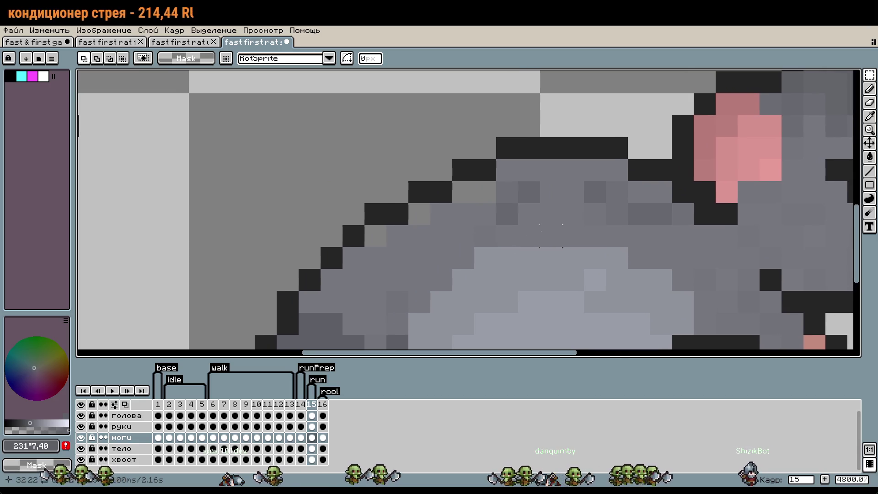
key(i)
click(513, 166)
key(b)
click(463, 192)
click(420, 214)
scroll(624, 310, down, 8)
drag(625, 310, 566, 230)
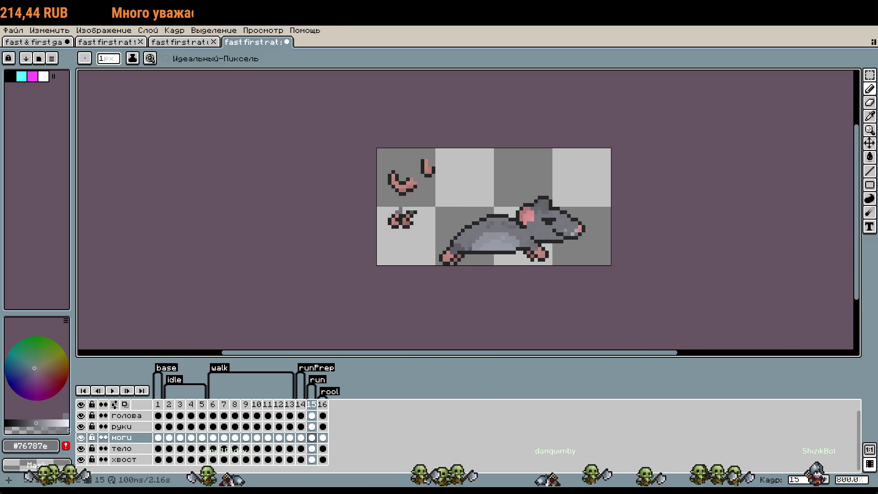
Clear a run of stray pixels from the front foot to the background.
scroll(557, 273, up, 8)
key(i)
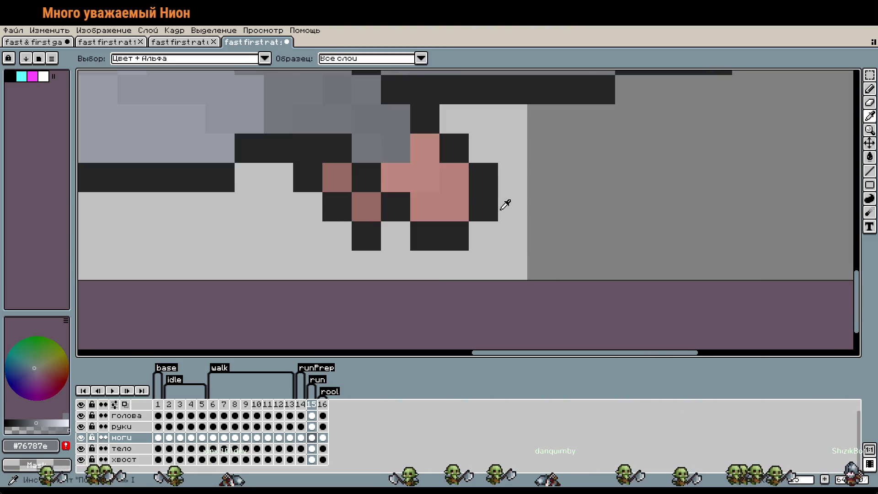
click(485, 202)
key(b)
key(ctrl+z)
key(i)
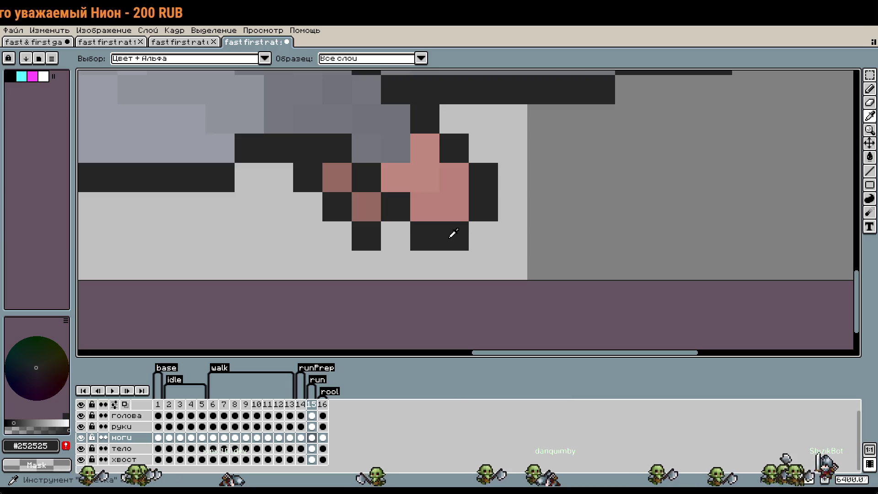
key(b)
drag(367, 236, 308, 177)
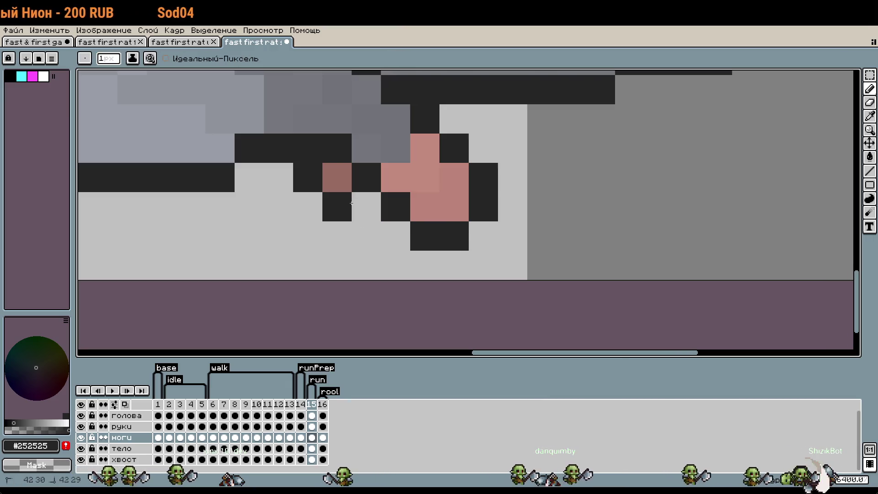
scroll(522, 194, down, 1)
scroll(521, 194, up, 1)
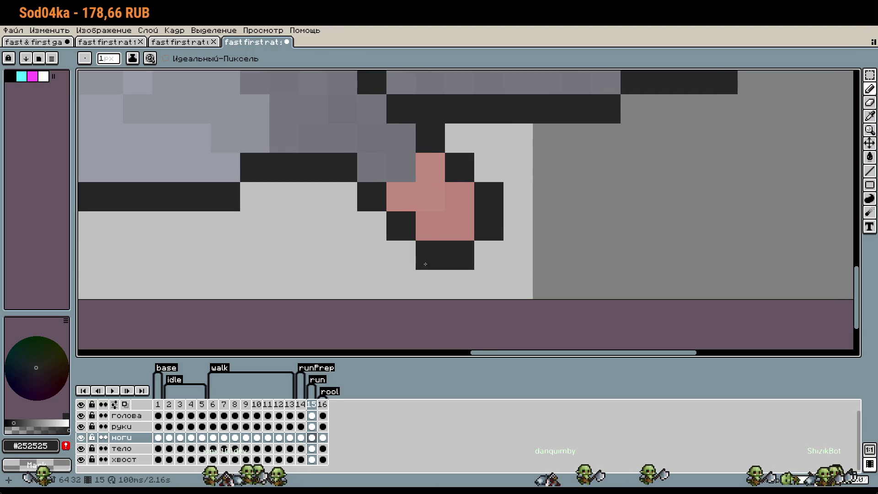
Move a 3x4 block of the paw up one pixel, then one right and down.
key(m)
drag(494, 263, 421, 158)
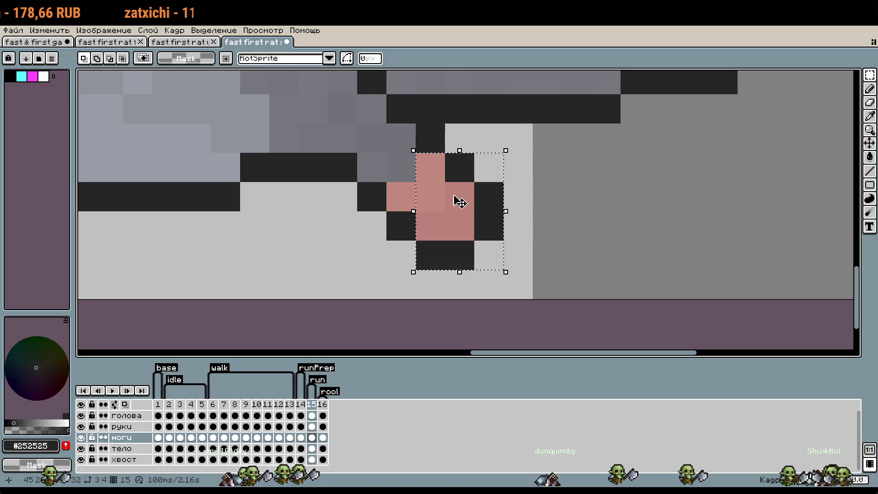
key(Up)
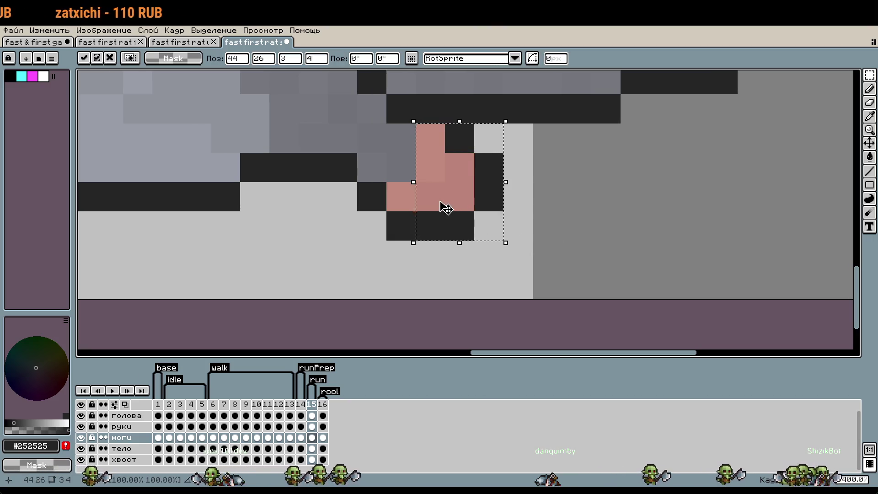
drag(441, 206, 467, 220)
key(Return)
Repaint paw pixels with the dark outline colour and the pink toe colour.
key(b)
click(430, 225)
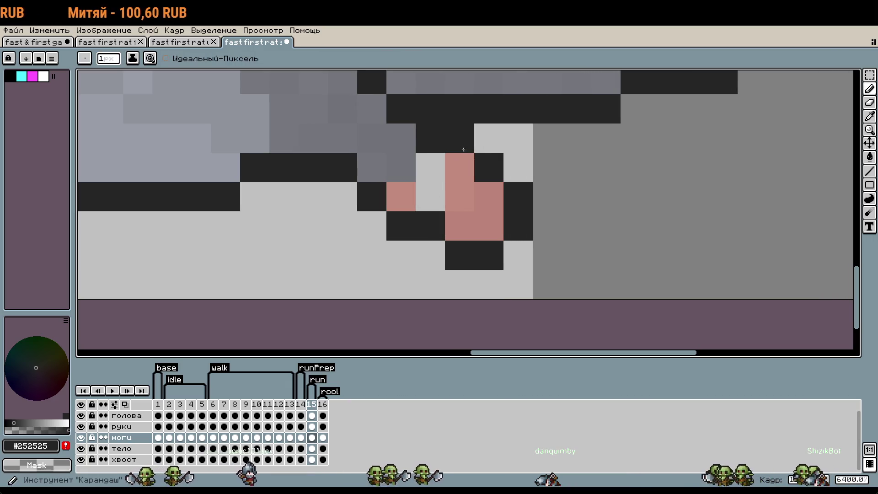
click(463, 164)
alt+click(457, 188)
click(430, 168)
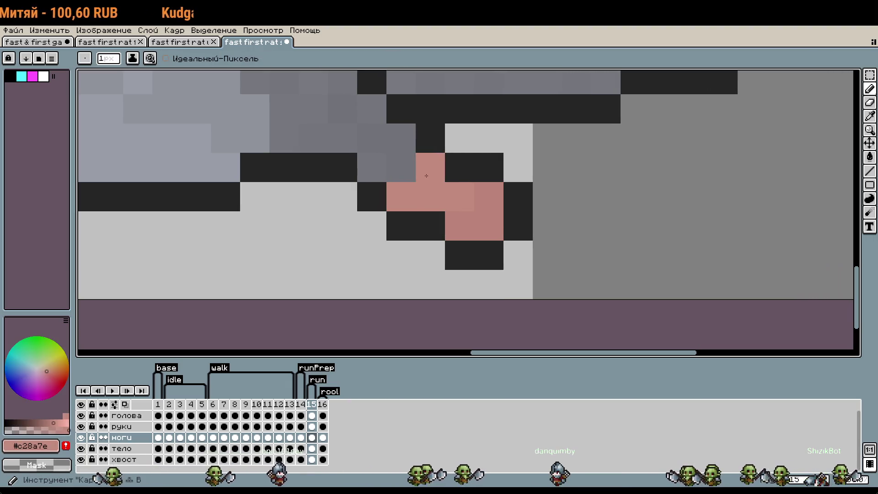
scroll(544, 241, down, 3)
scroll(545, 241, down, 1)
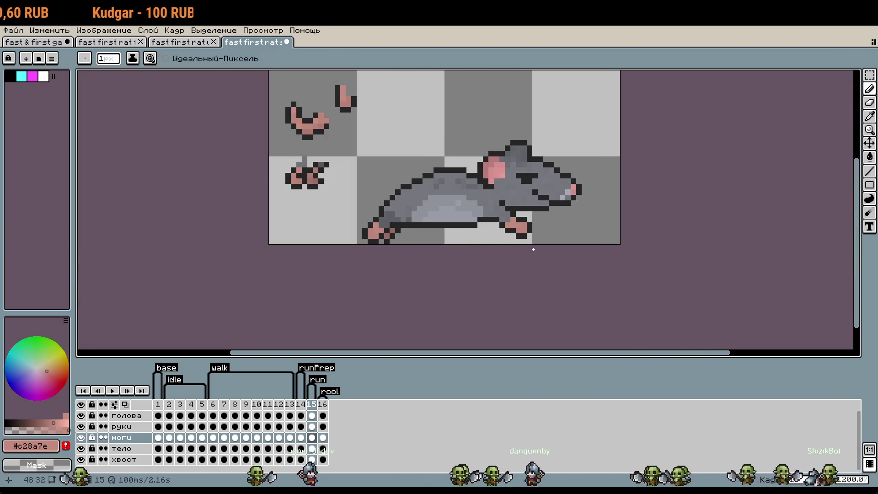
scroll(518, 239, up, 1)
scroll(519, 239, up, 2)
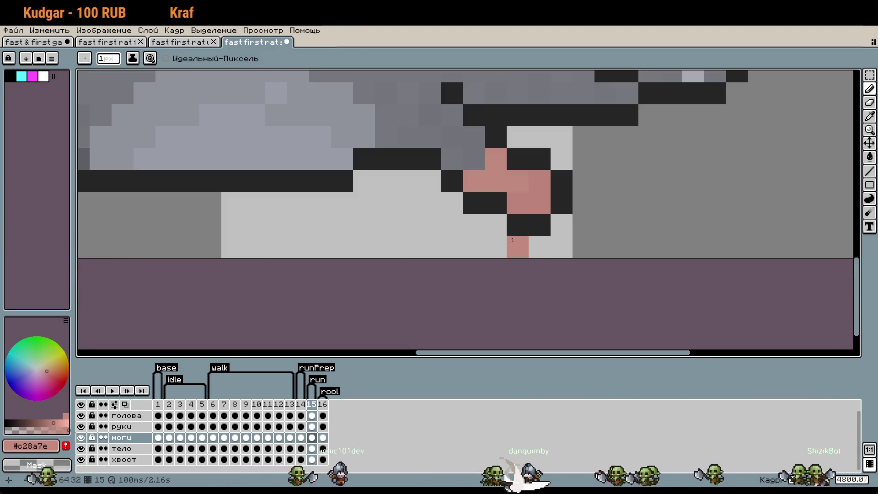
alt+click(499, 201)
alt+click(513, 202)
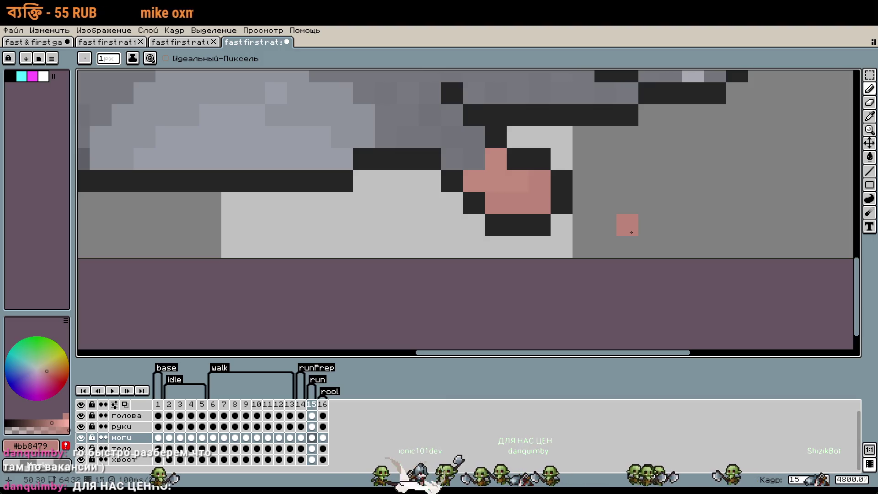
Add pink toe pixels beside the paw, undoing the misplaced ones.
scroll(617, 233, down, 1)
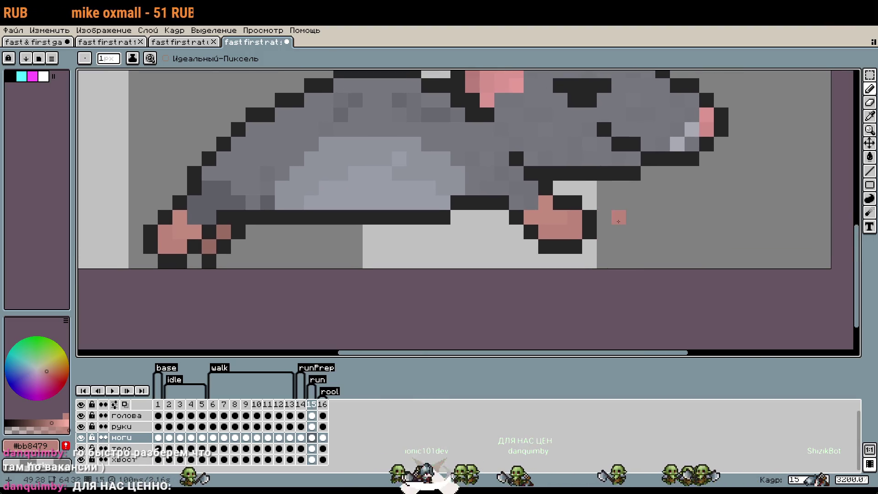
key(v)
key(ctrl+z)
key(b)
click(620, 221)
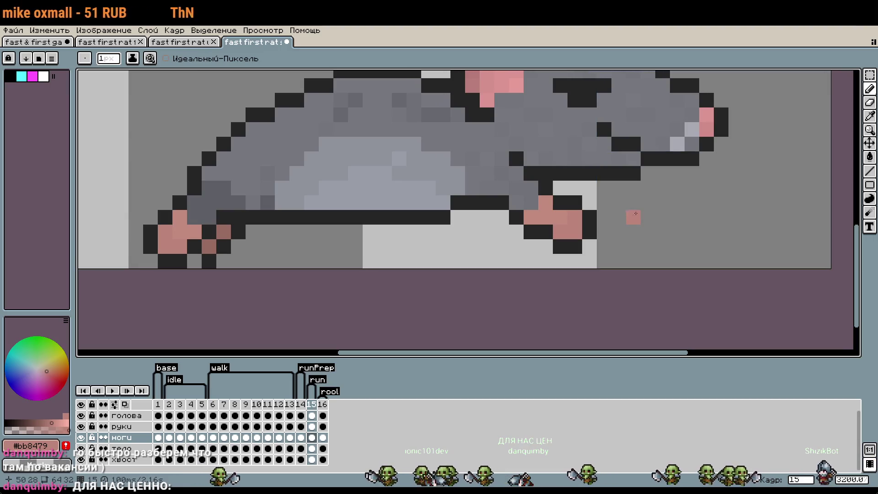
scroll(545, 204, up, 1)
click(616, 227)
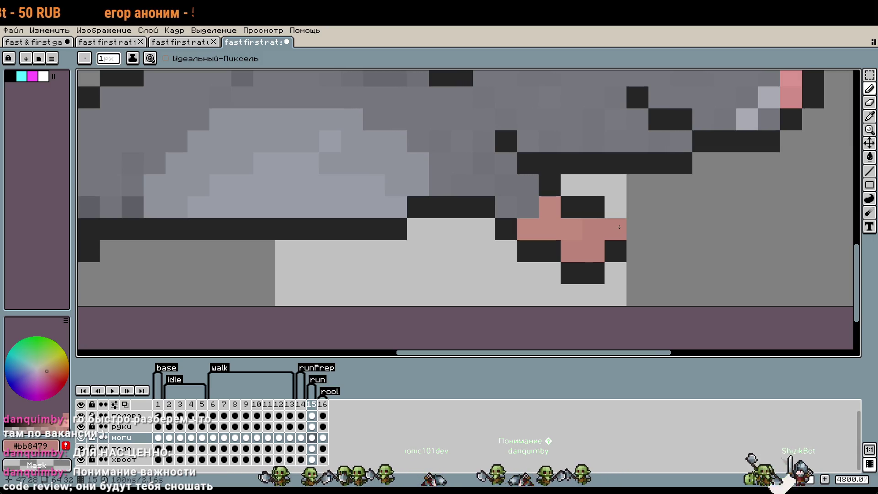
key(ctrl+z)
click(644, 214)
scroll(644, 214, up, 1)
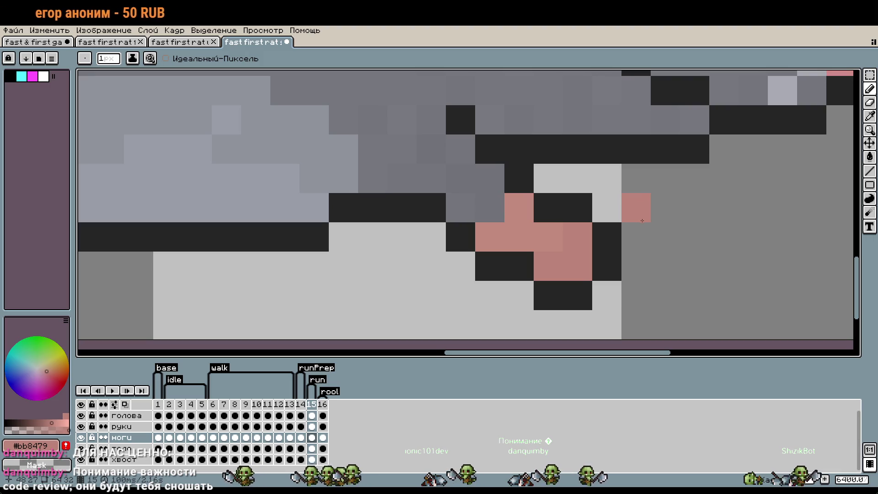
key(ctrl+z)
Paint the stray pink pixel with the sampled body grey #74767c.
key(i)
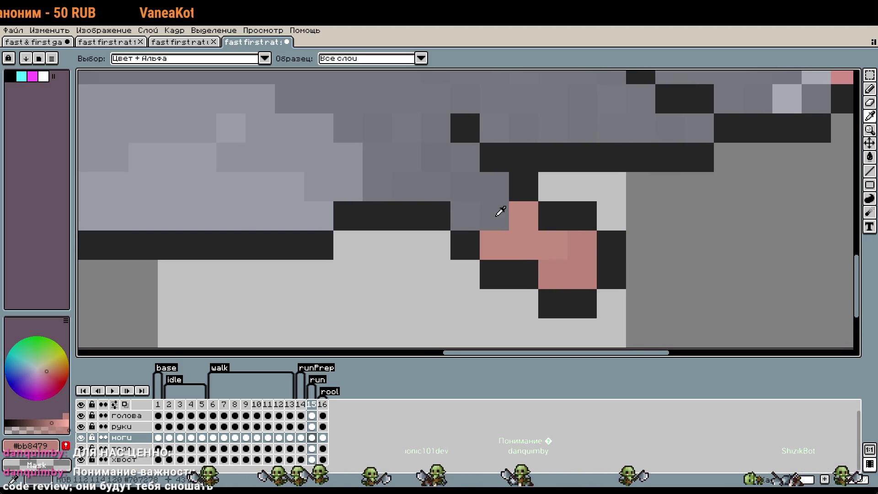
click(466, 209)
key(b)
click(526, 215)
scroll(680, 247, down, 4)
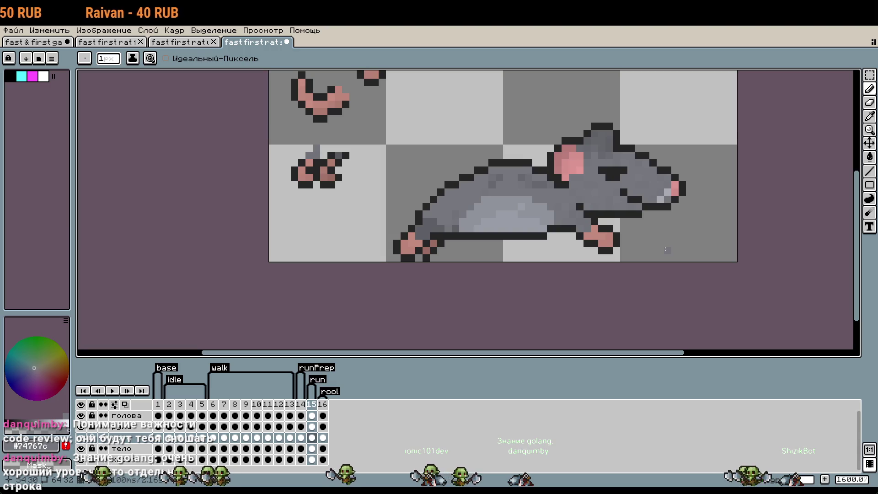
key(w)
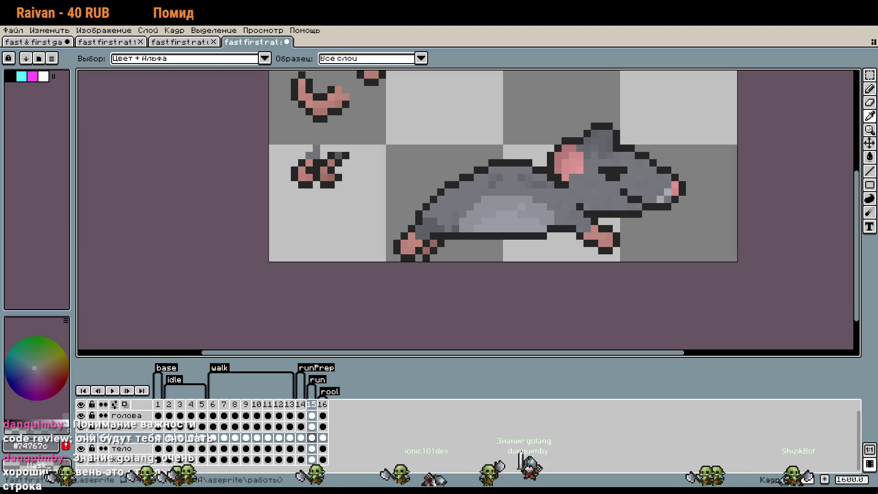
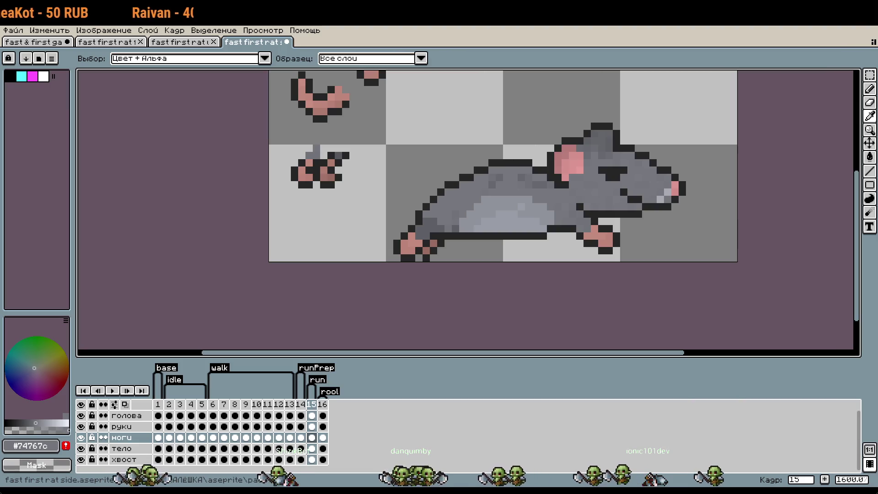
Paint a dark #252525 outline pixel on the rat's belly near its hind leg.
key(b)
drag(618, 255, 597, 274)
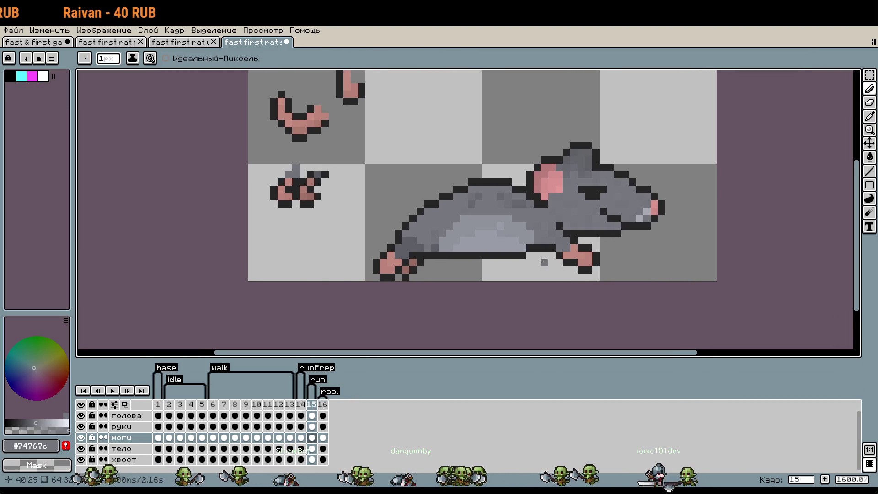
scroll(542, 262, up, 1)
scroll(384, 263, up, 1)
scroll(396, 251, up, 1)
scroll(398, 243, up, 1)
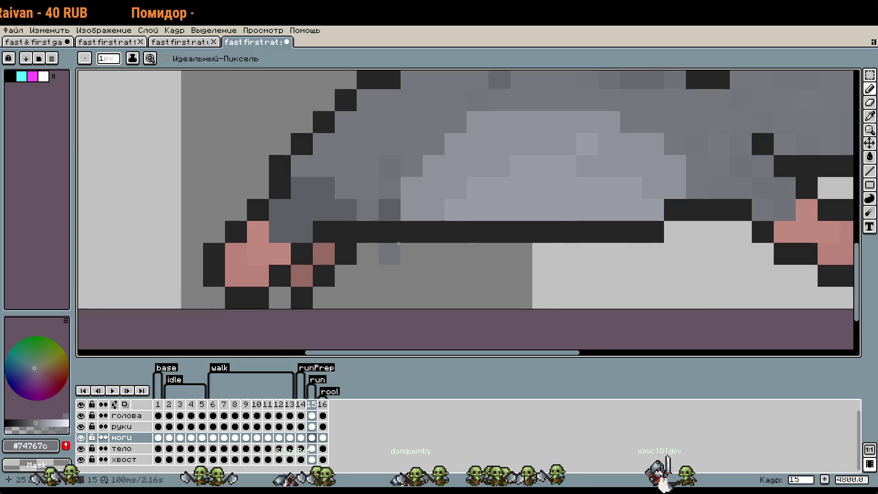
alt+click(397, 230)
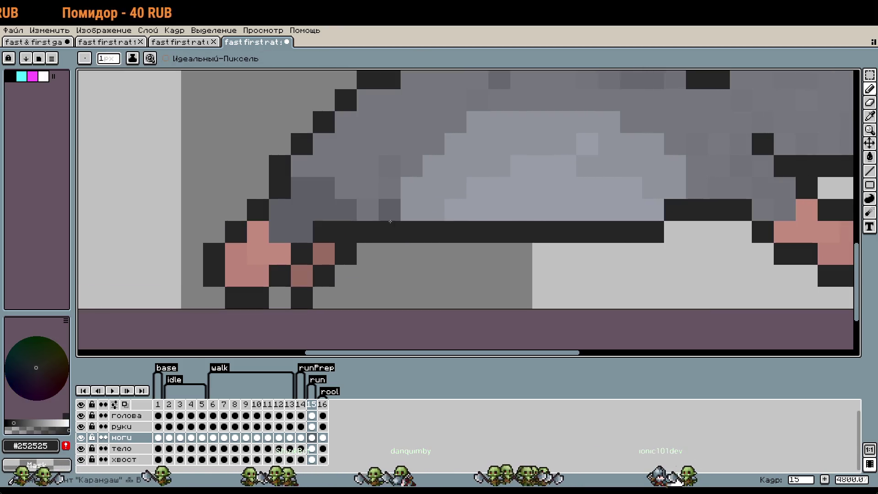
click(375, 256)
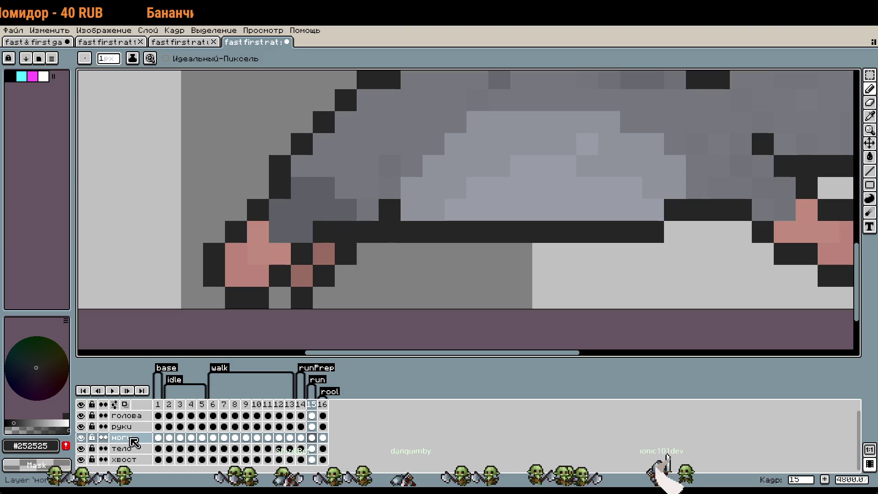
Make the тело body layer active and bring up frame 15's options menu.
key(Down)
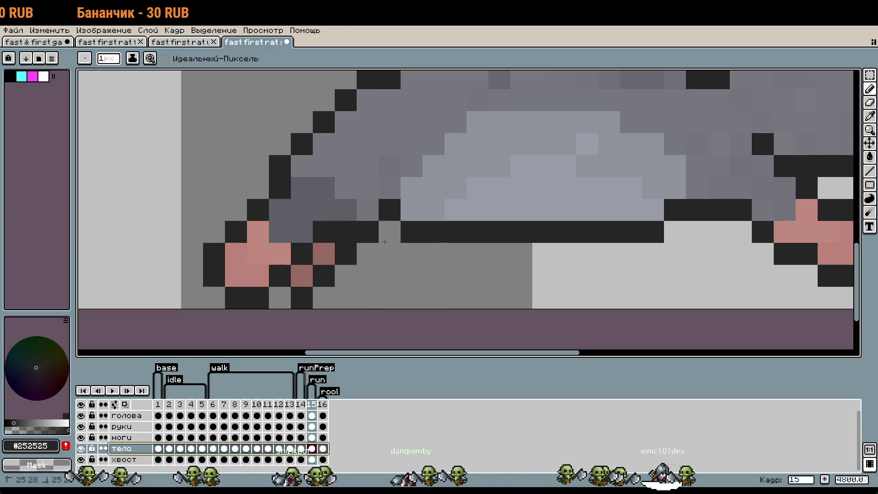
scroll(640, 288, down, 5)
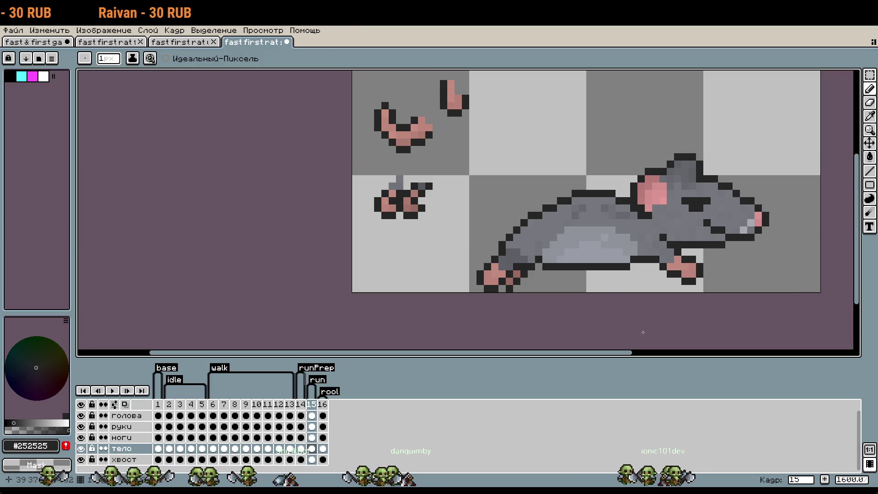
right_click(311, 405)
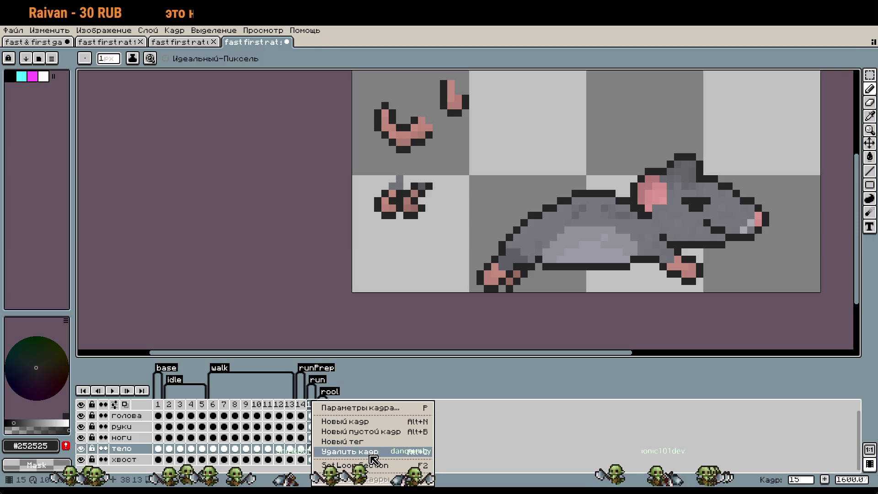
Insert frame 16 and nudge the голова head layer's pixels down one pixel.
click(361, 421)
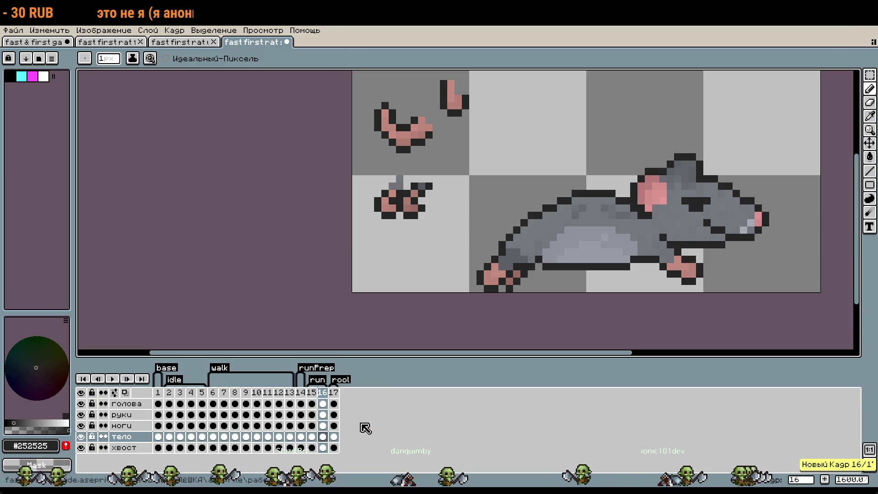
scroll(689, 264, right, 3)
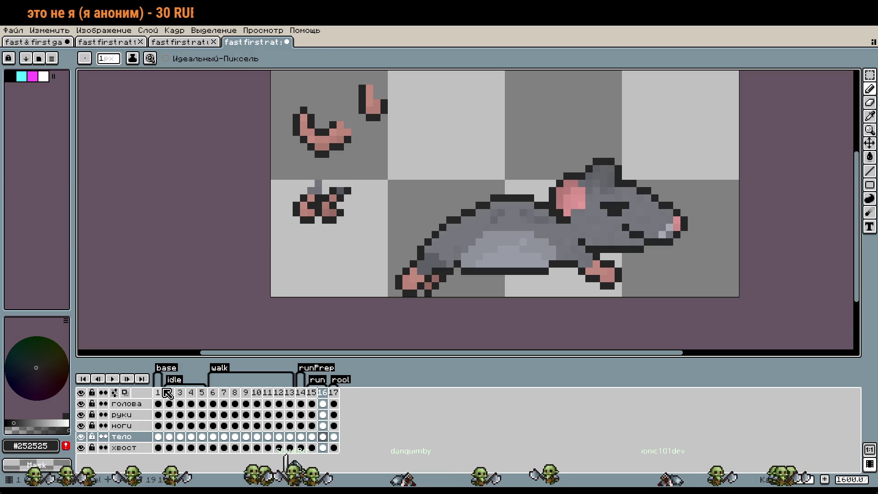
click(130, 405)
key(m)
drag(539, 133, 712, 284)
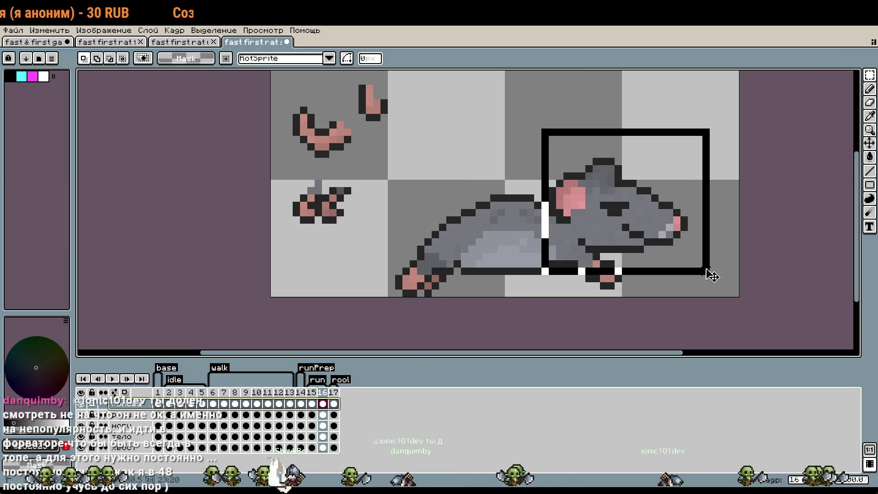
key(Down)
key(ctrl+d)
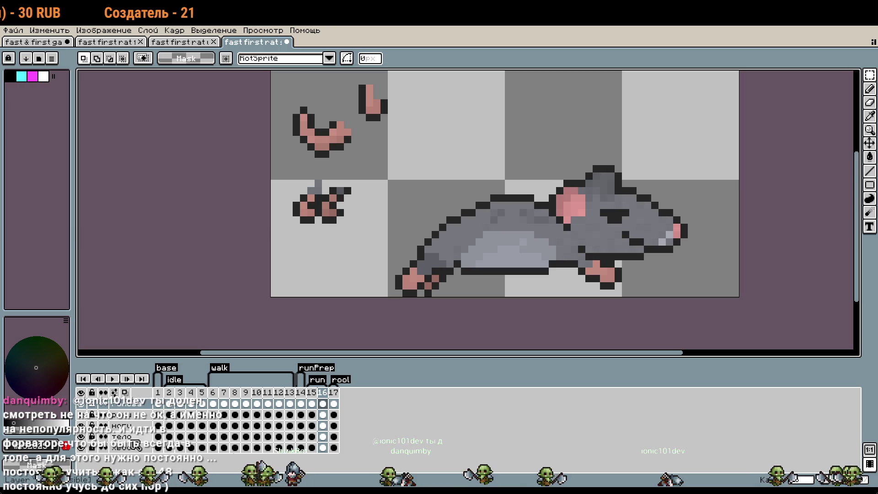
click(135, 438)
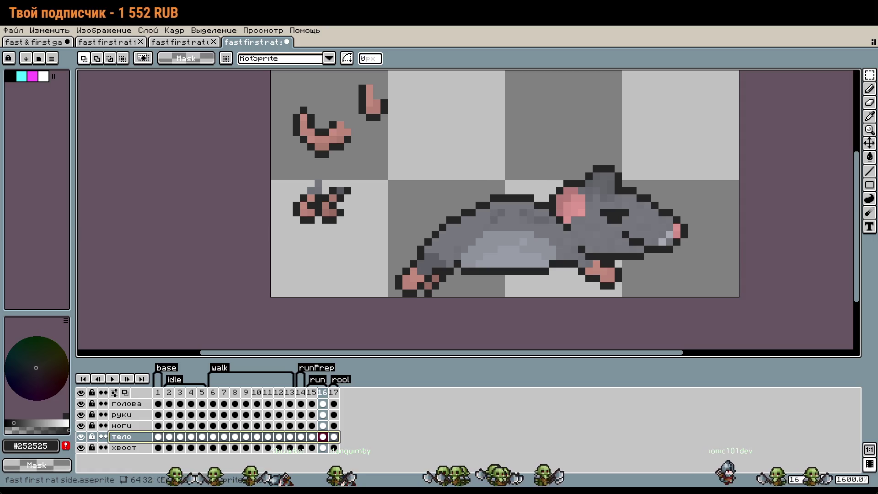
Select the rat's body and head area and trial nudging it down and back up.
drag(483, 158, 644, 290)
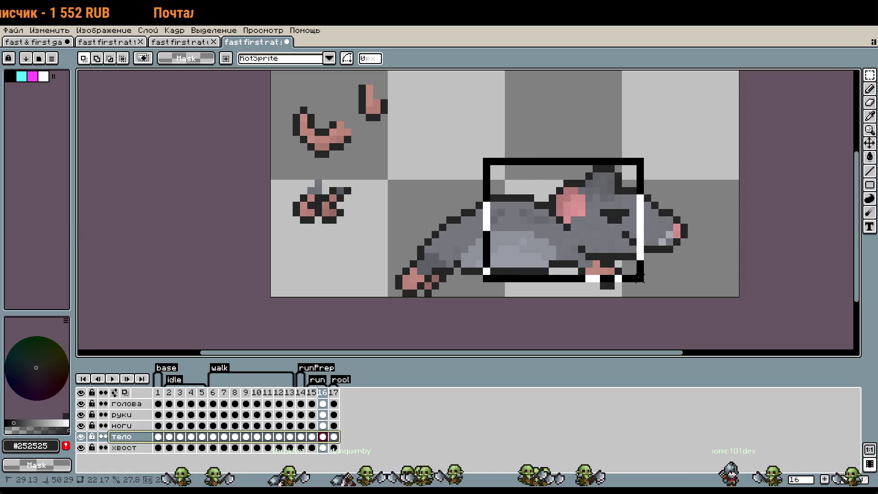
scroll(545, 266, up, 1)
scroll(515, 260, up, 1)
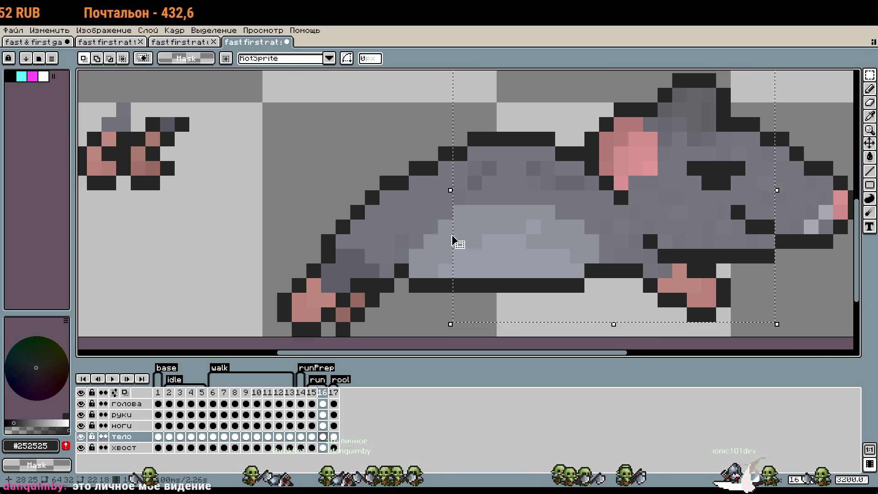
shift+click(444, 227)
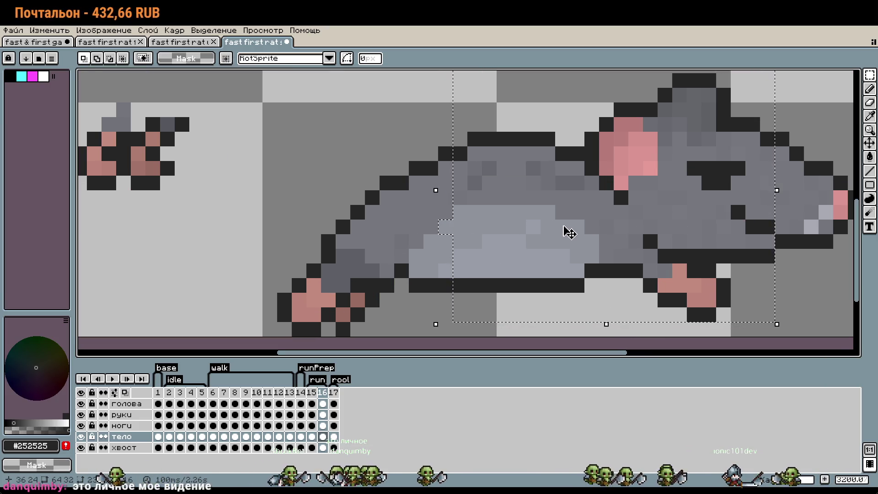
shift+click(446, 153)
click(543, 193)
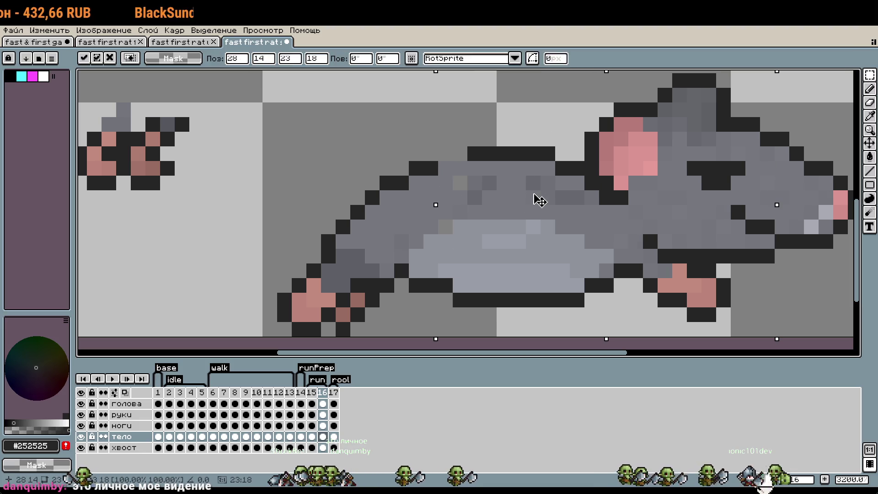
key(Down)
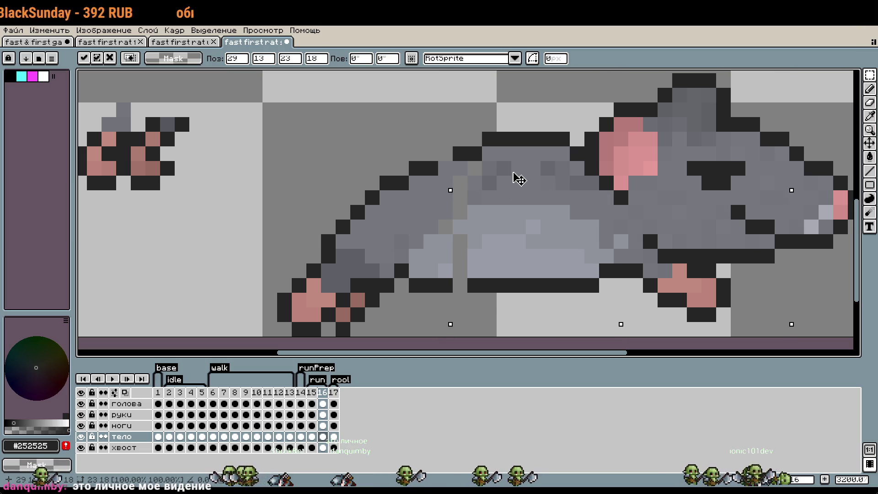
key(Up)
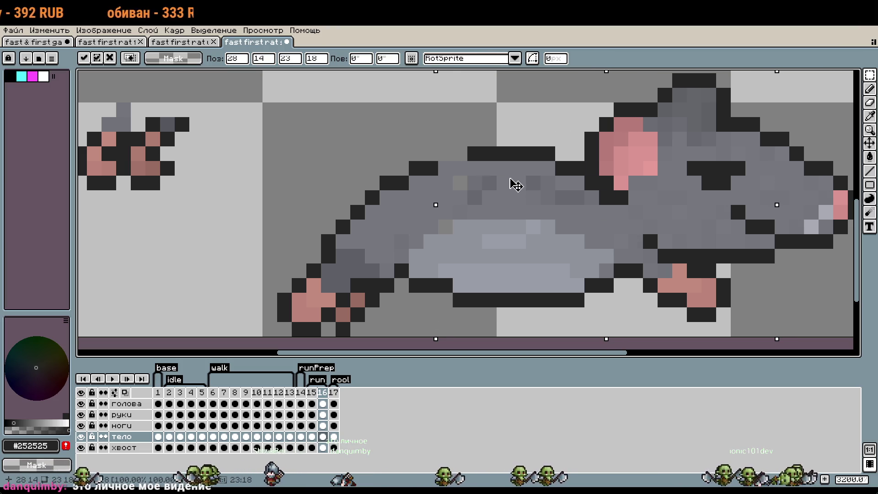
scroll(516, 180, down, 1)
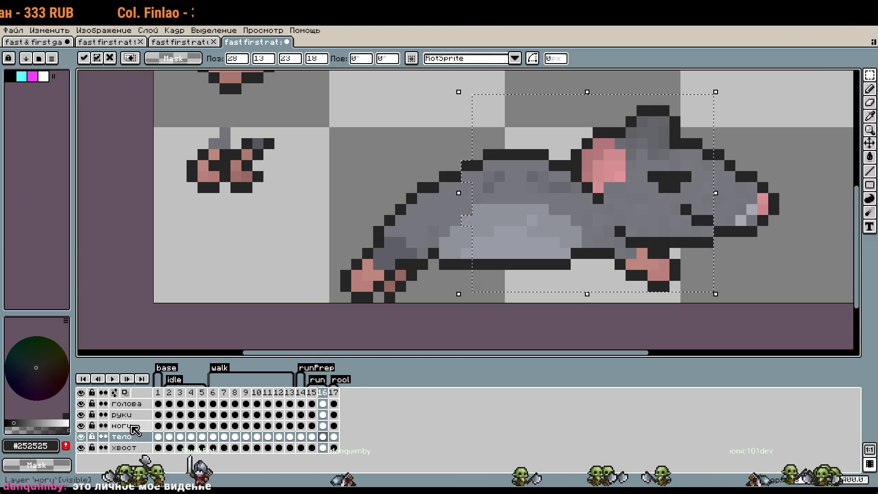
Nudge the ноги legs up one pixel and move the selected body pixels down.
key(alt+Up)
key(Up)
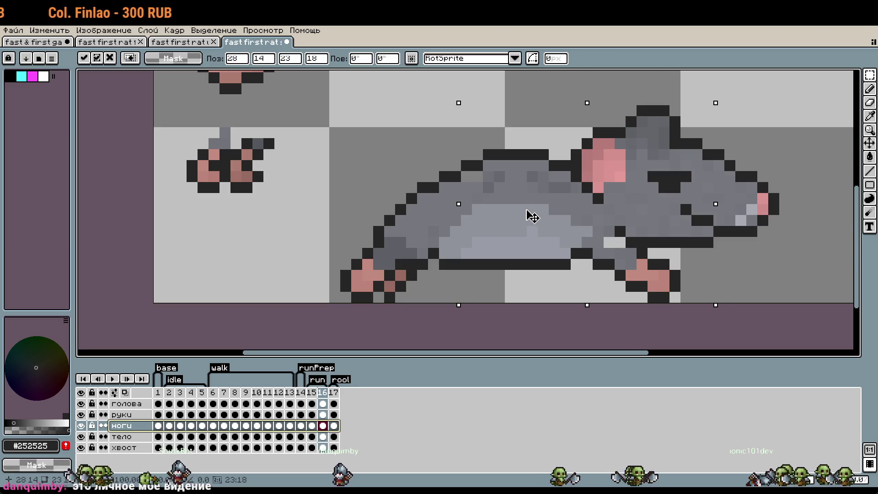
key(Return)
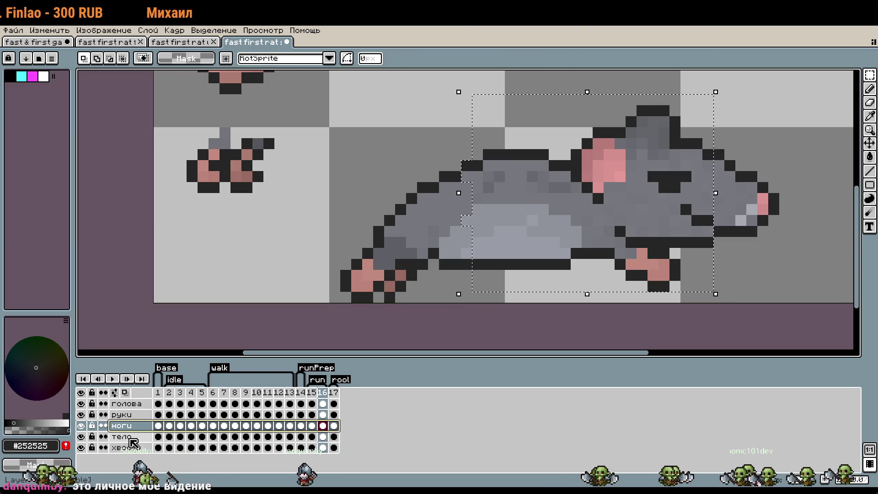
key(alt+Down)
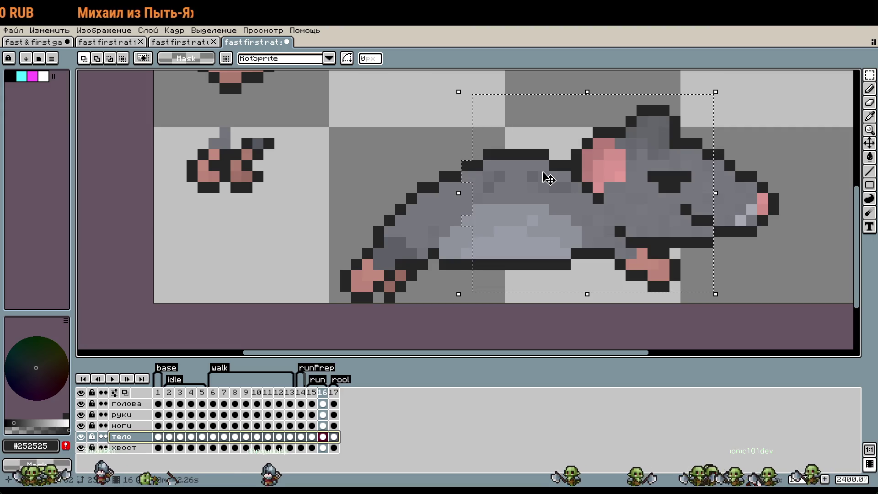
key(ctrl)
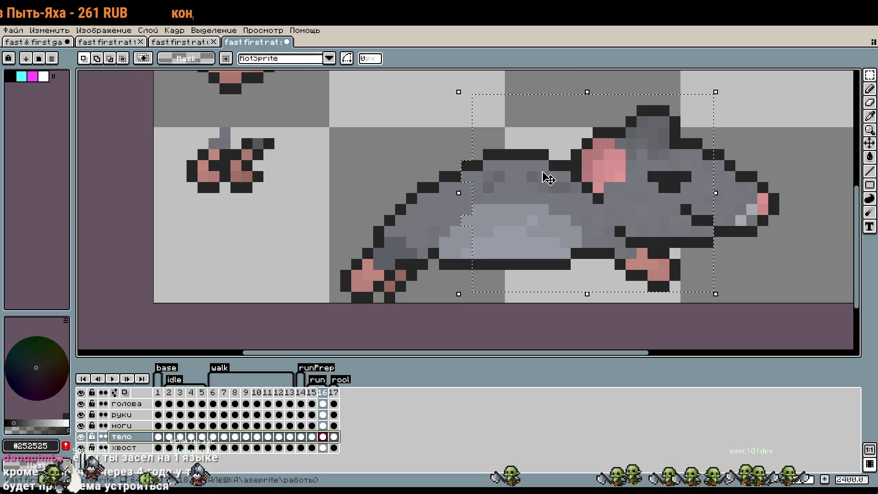
drag(544, 172, 546, 189)
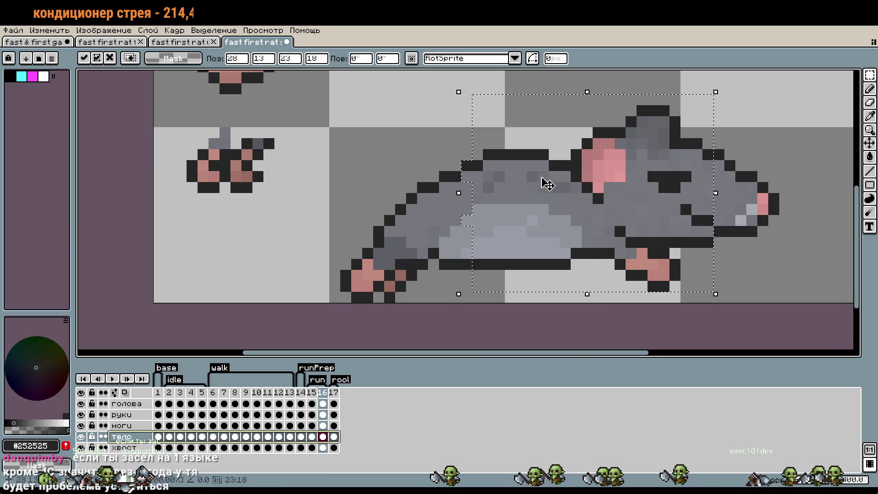
key(alt+Up)
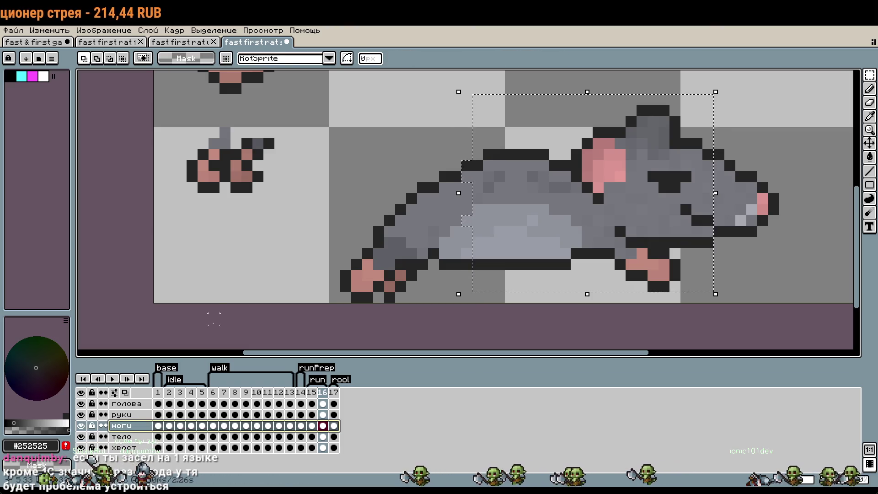
click(279, 231)
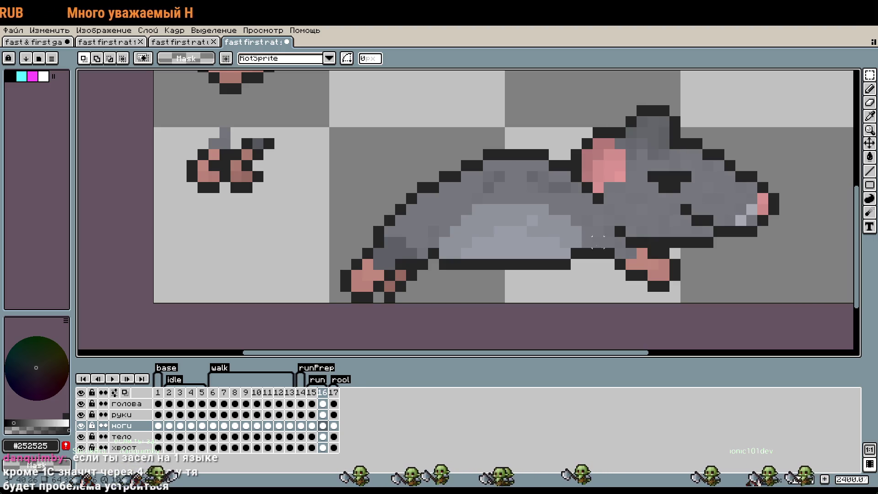
Lower the leg under the rat's head by one pixel on the ноги layer.
drag(524, 169, 716, 316)
drag(631, 247, 640, 281)
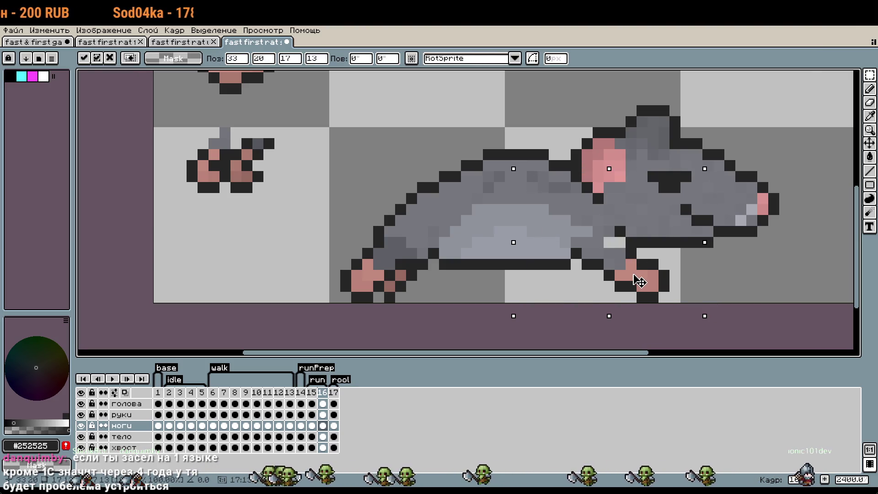
key(ctrl+d)
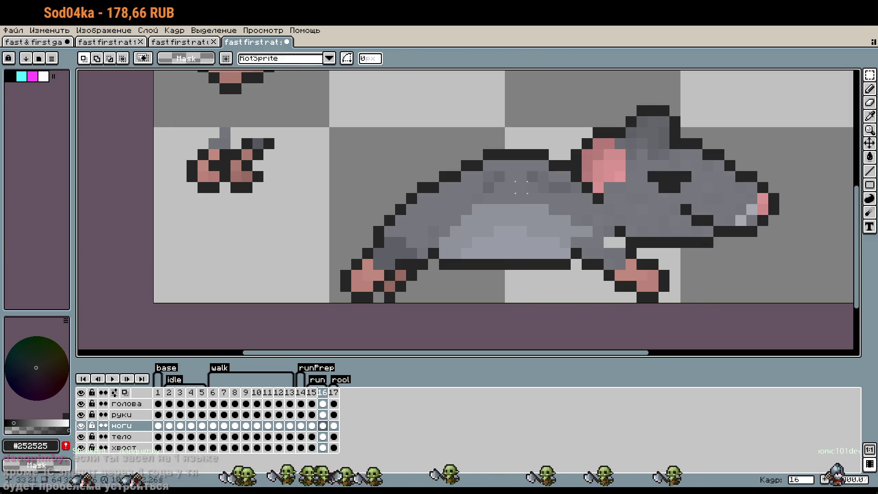
drag(438, 158, 573, 239)
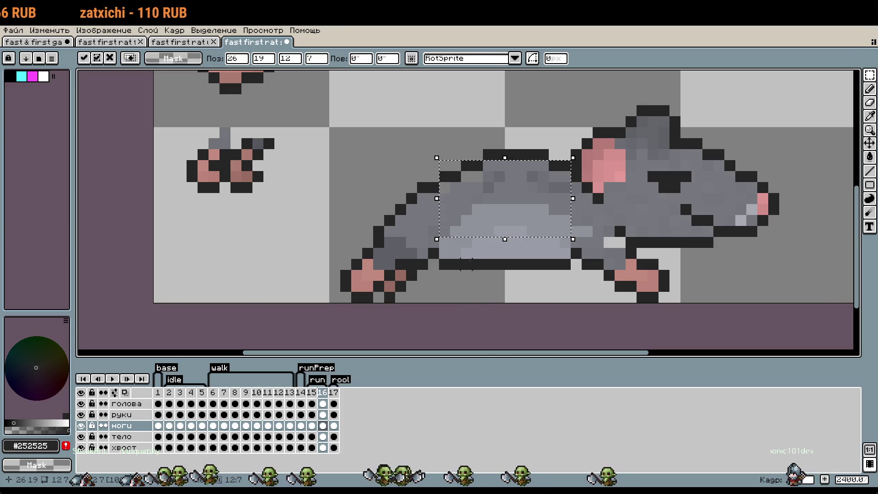
key(ctrl+d)
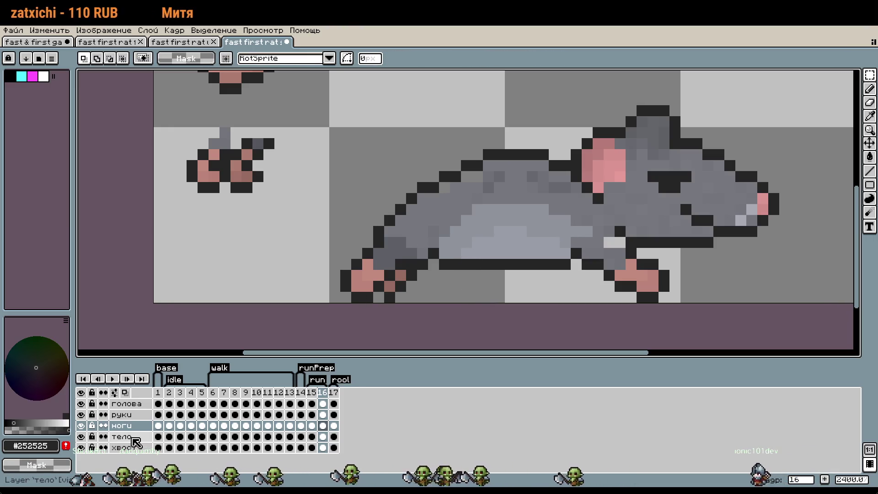
click(136, 439)
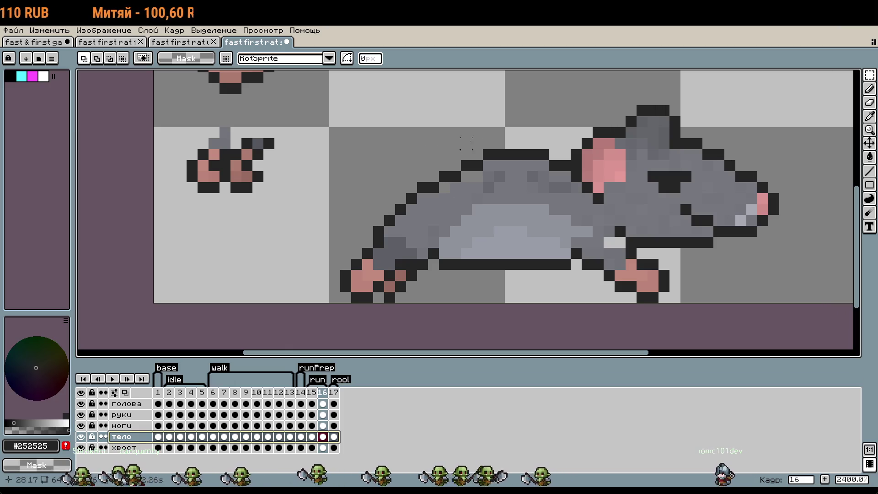
Select the whole rat body on the тело layer and shift it down one pixel.
drag(466, 133, 489, 156)
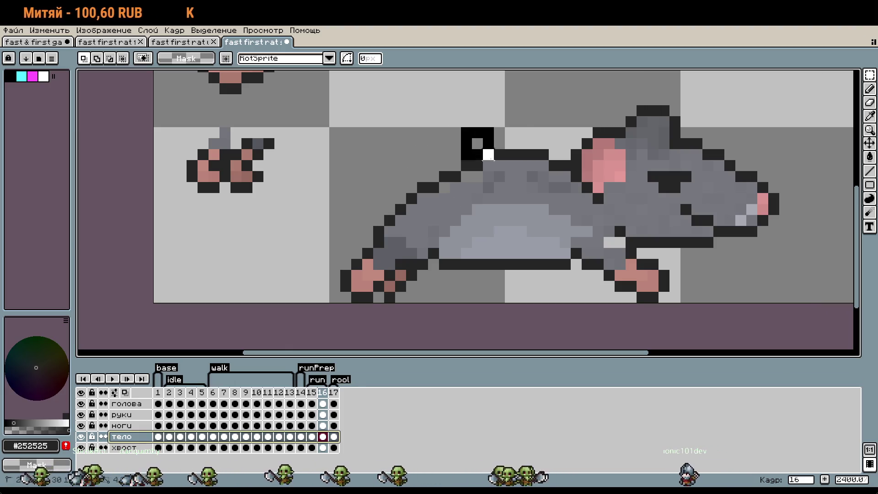
drag(558, 259, 590, 275)
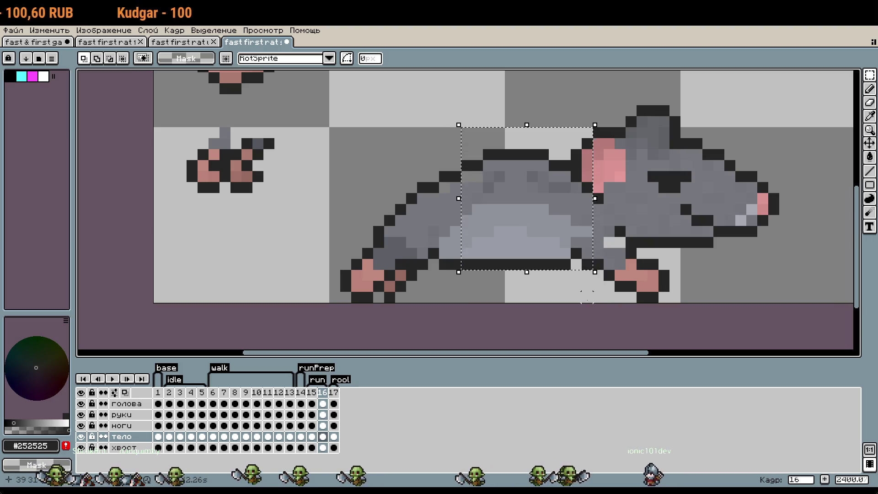
drag(448, 103, 760, 305)
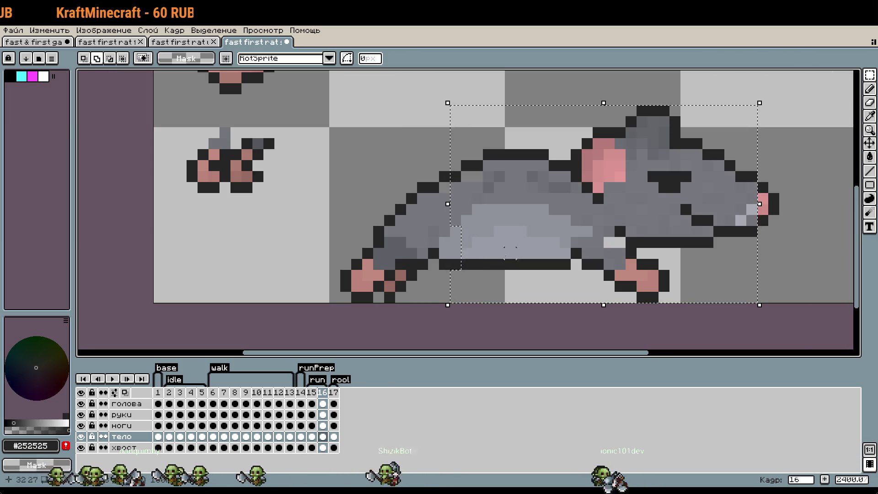
click(510, 237)
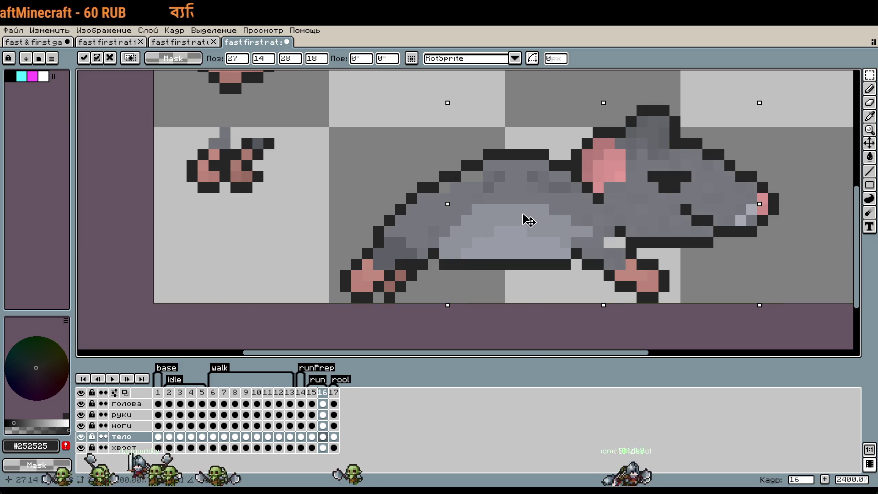
key(Return)
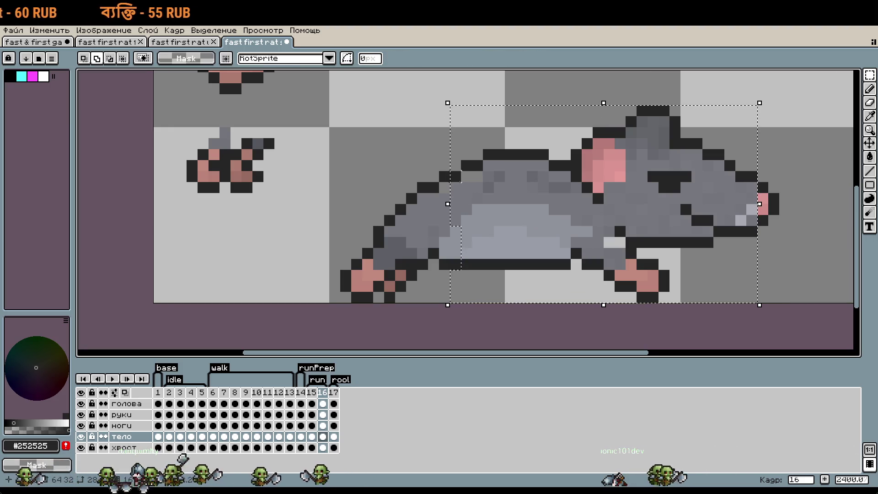
click(525, 206)
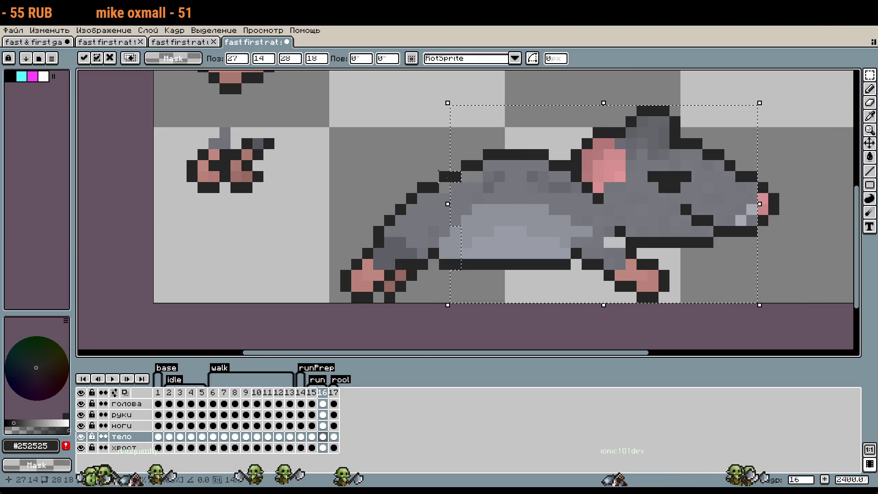
drag(499, 206, 516, 212)
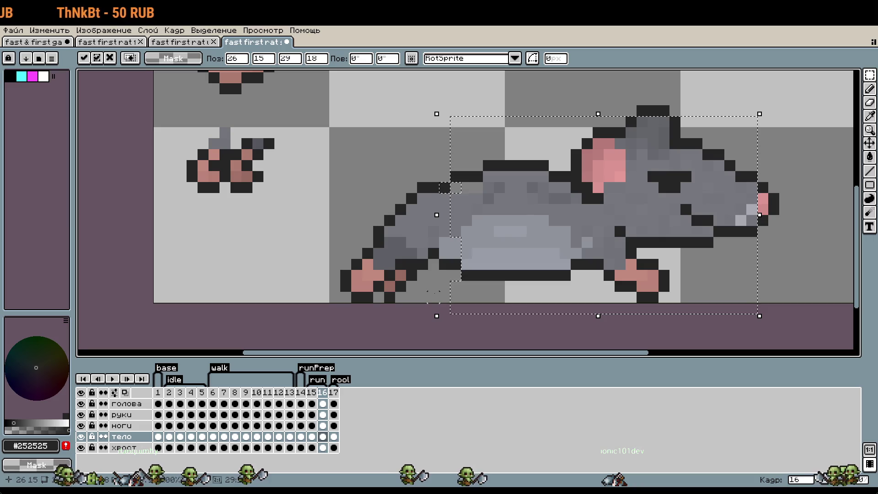
key(Return)
scroll(476, 190, up, 1)
scroll(476, 190, up, 1)
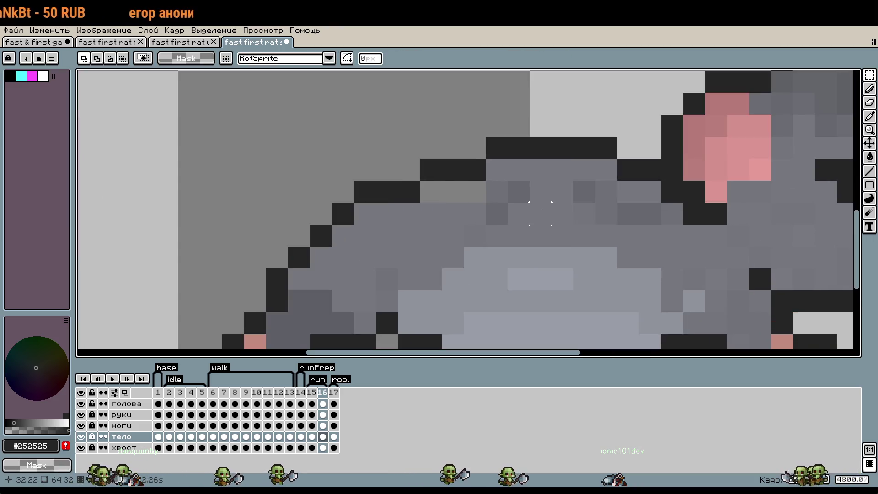
Sample the body grey #76787e as the Pencil colour.
key(i)
click(521, 172)
key(b)
scroll(465, 200, down, 1)
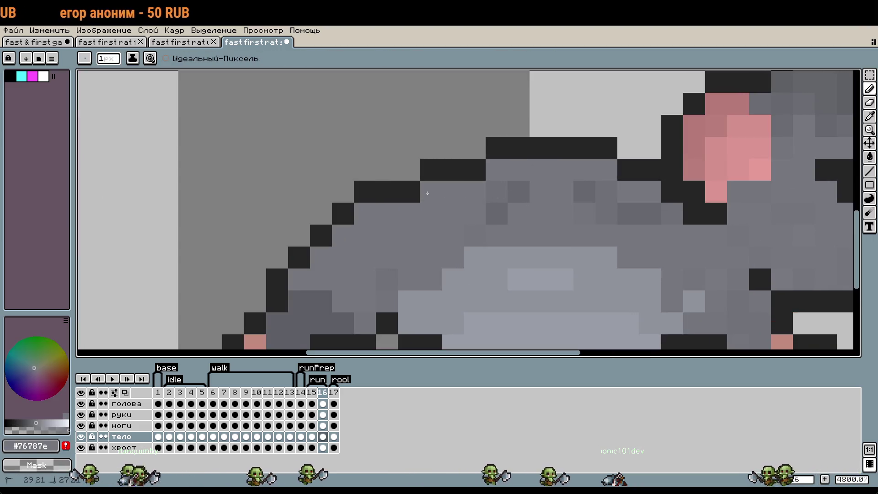
scroll(465, 200, down, 1)
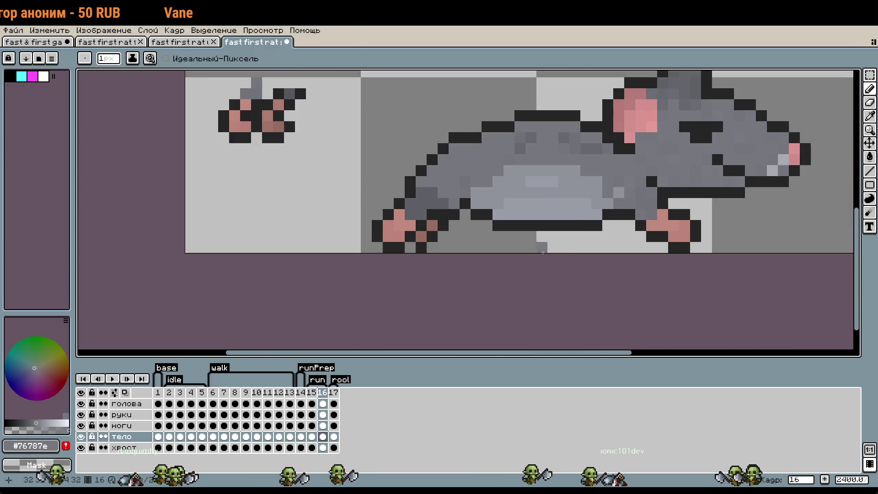
scroll(549, 258, down, 1)
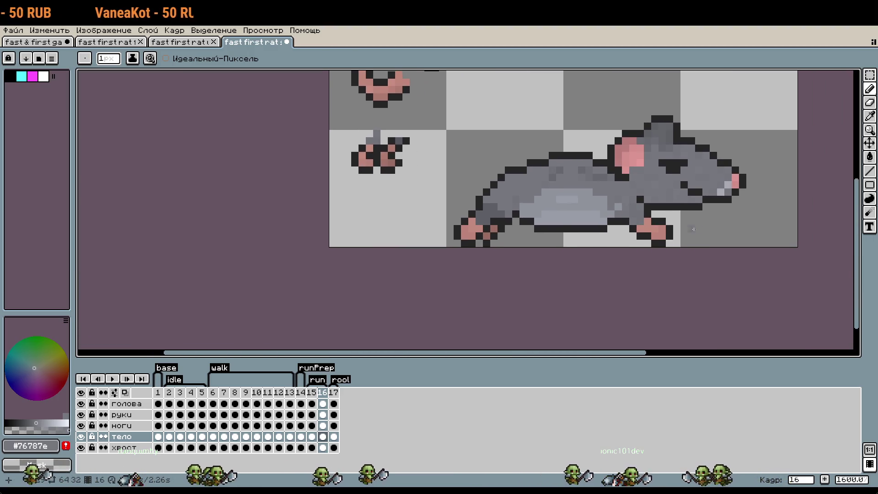
scroll(481, 220, up, 3)
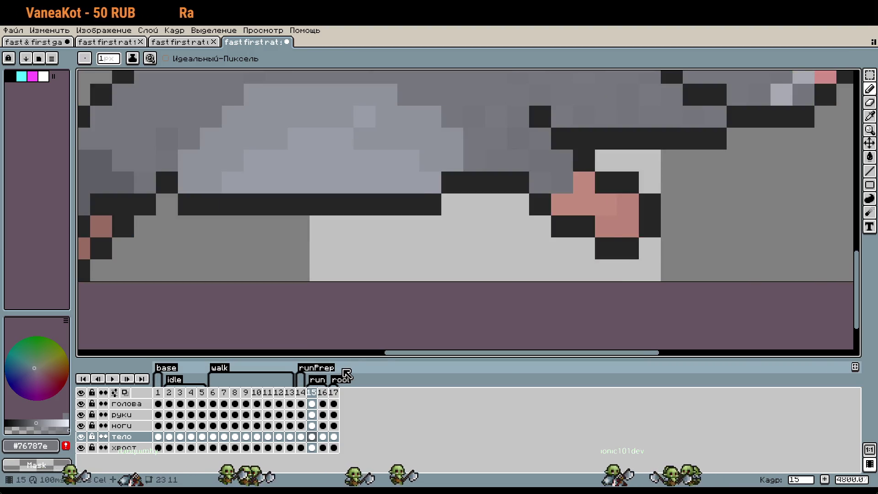
scroll(468, 333, down, 1)
scroll(468, 333, down, 1)
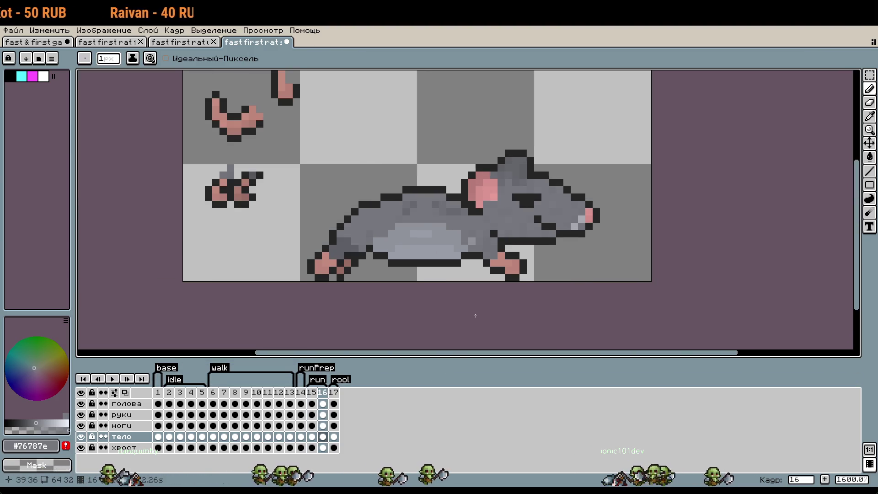
Play the run frames to preview the new pose, recentring the rat in view.
key(Return)
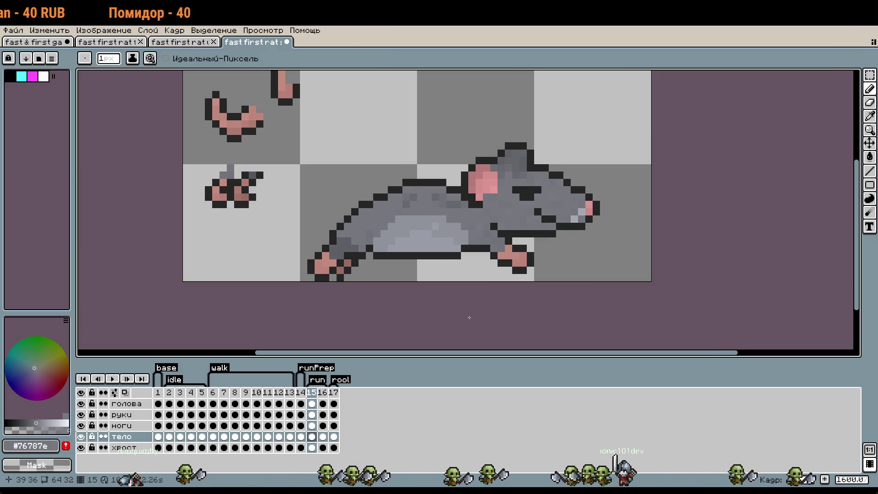
mouse_move(376, 272)
mouse_down()
mouse_move(398, 253)
mouse_move(452, 244)
mouse_up()
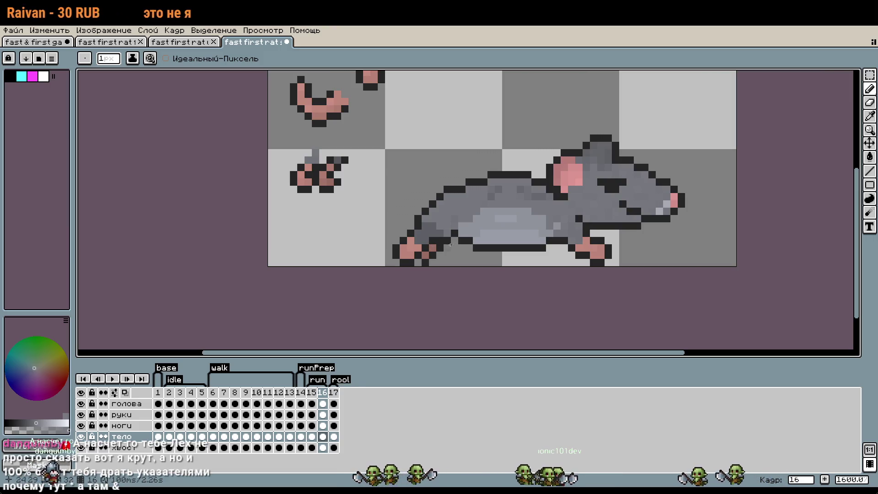
scroll(479, 233, down, 1)
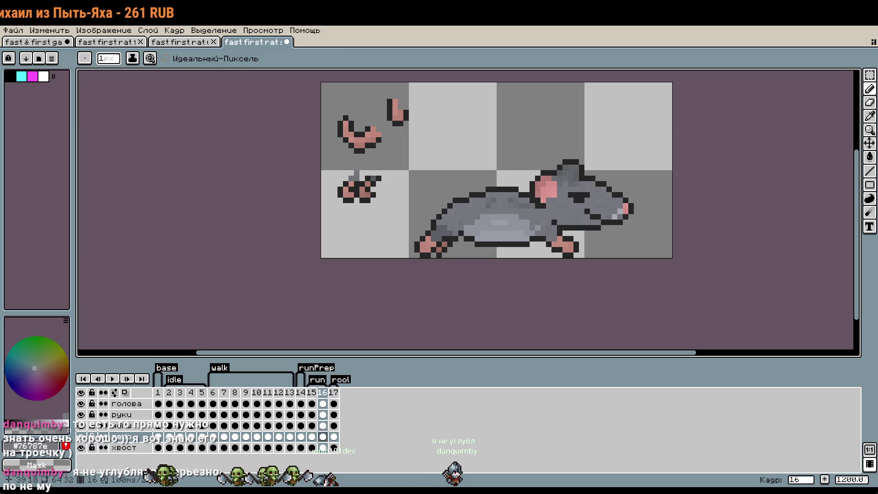
Undo the last pencil strokes on frame 16 with Ctrl+Z.
scroll(547, 191, up, 1)
scroll(547, 191, up, 2)
scroll(500, 287, down, 4)
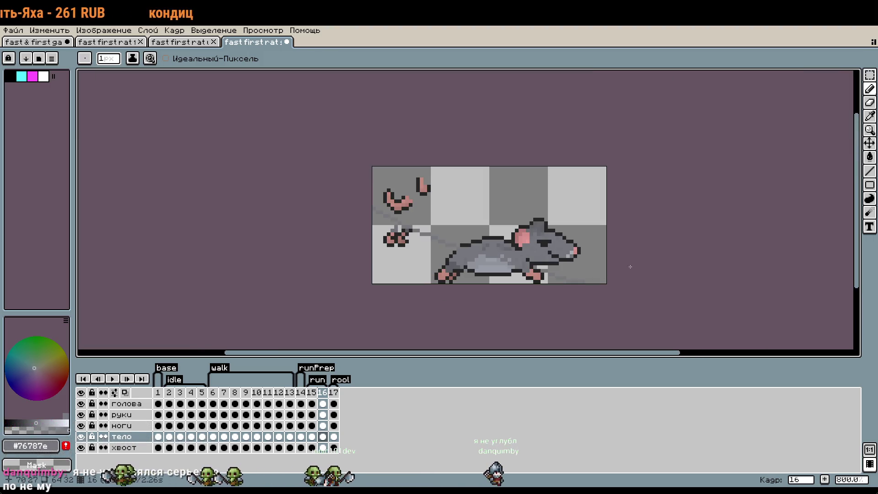
key(ctrl+z)
key(ctrl+z)
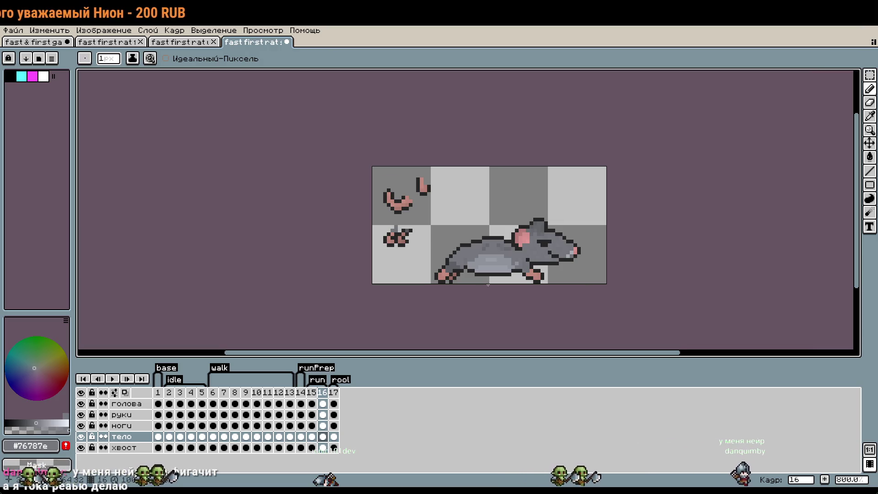
scroll(505, 302, up, 3)
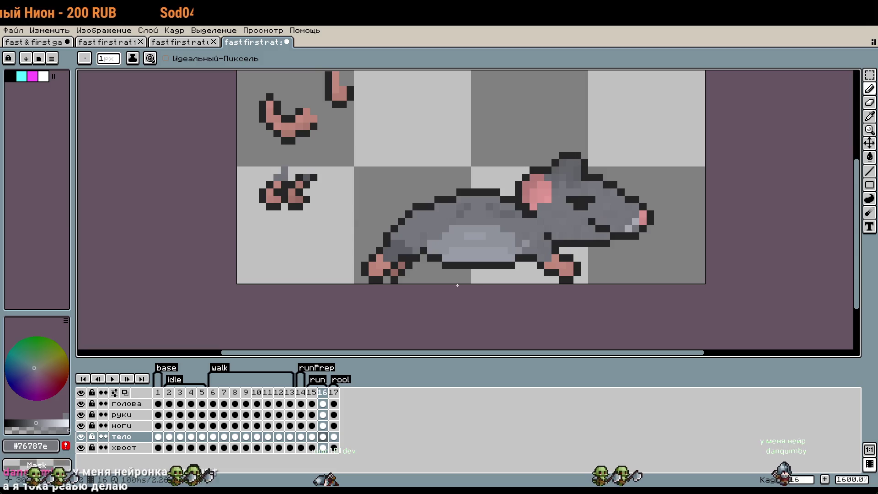
Erase the stray spare leg pixels on the ноги layer in frames 15 and 16.
click(311, 414)
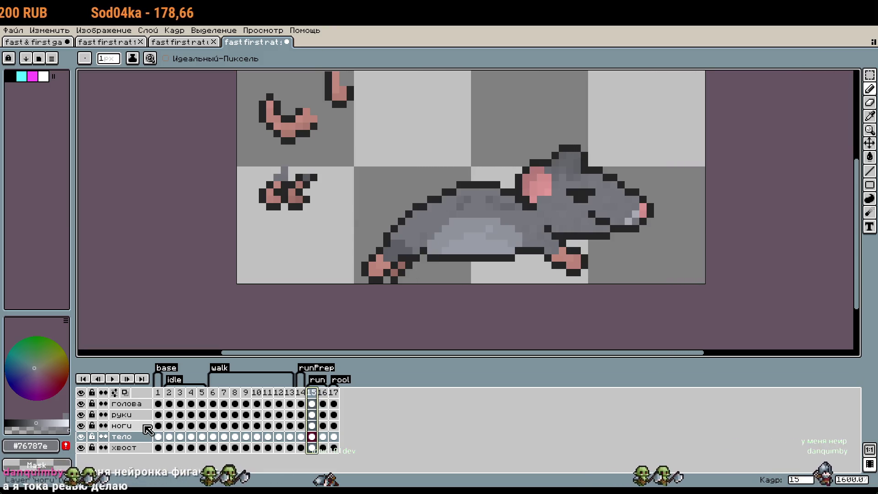
click(138, 426)
drag(293, 192, 286, 176)
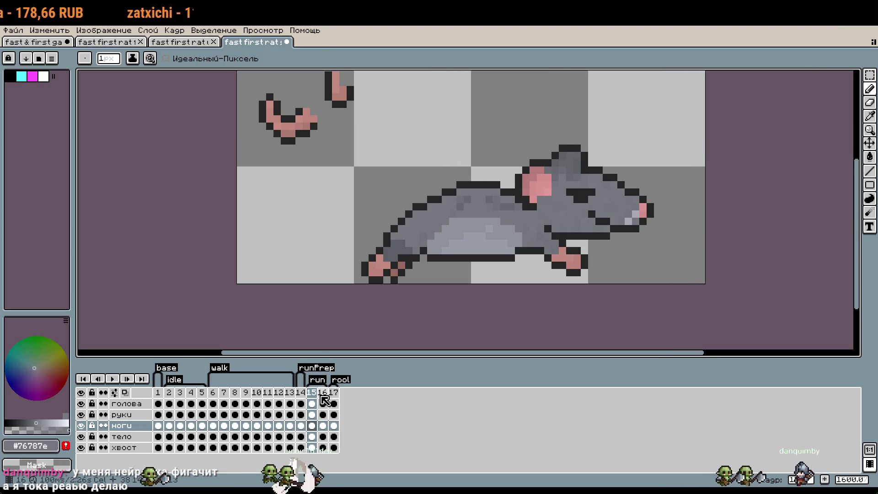
key(Right)
drag(303, 200, 291, 195)
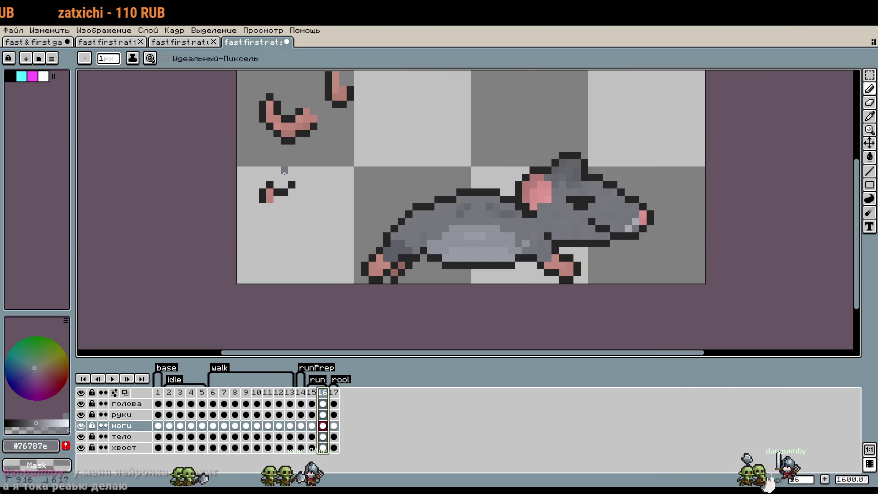
click(291, 185)
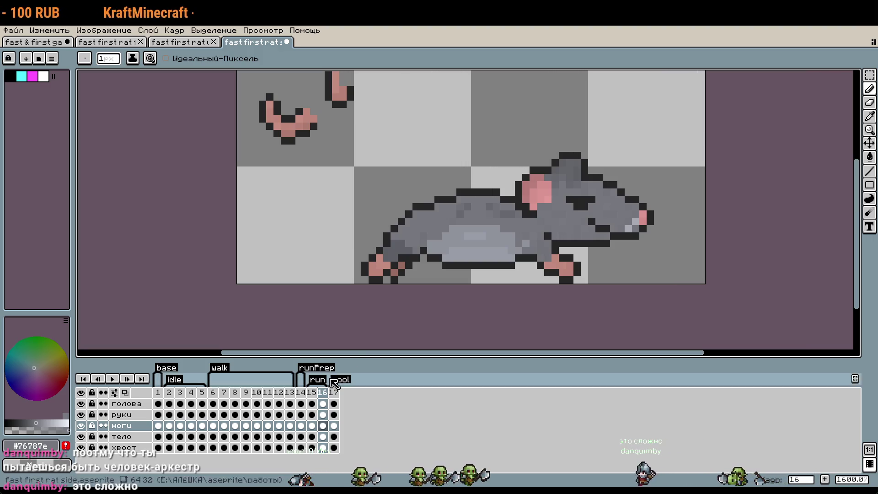
Repaint a row of the rat's belly pixels in a lighter sampled grey on frame 16.
key(Home)
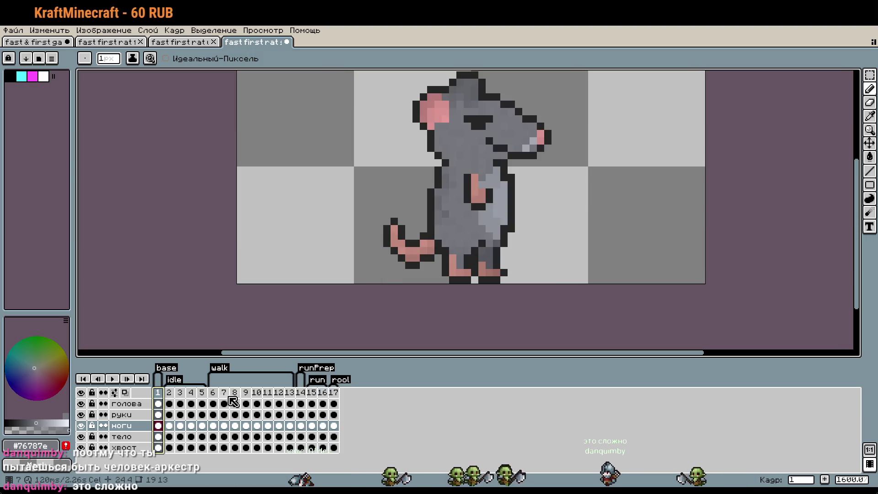
click(322, 393)
scroll(545, 265, up, 5)
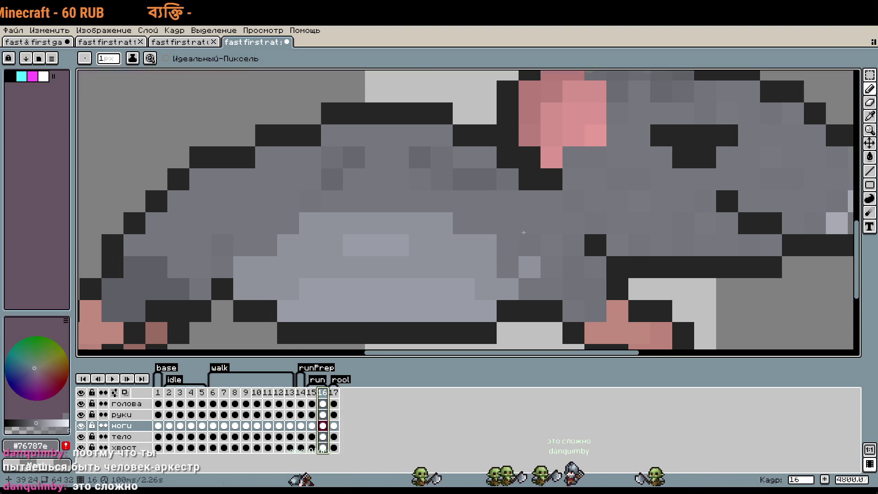
drag(545, 265, 539, 244)
alt+click(475, 226)
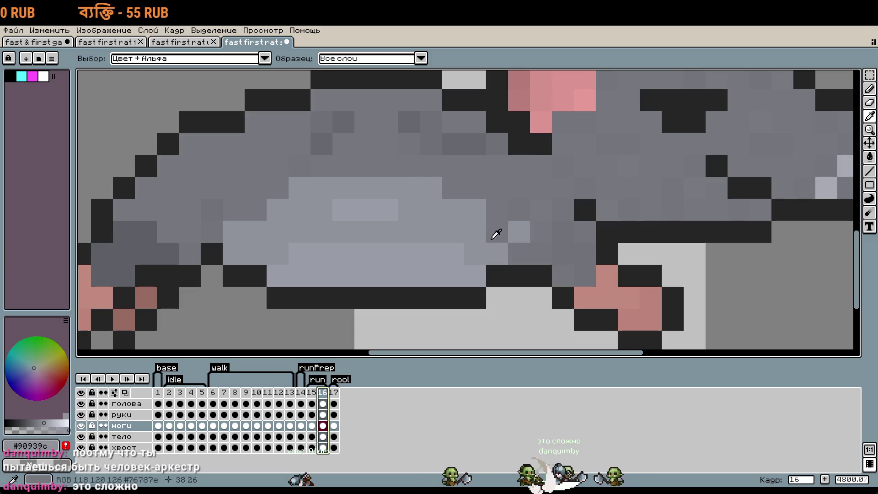
key(i)
click(454, 252)
key(b)
drag(439, 232, 322, 234)
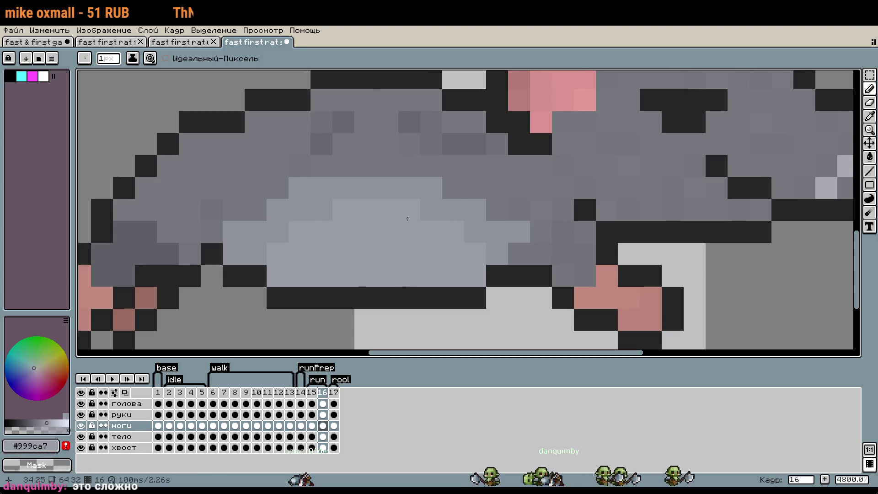
Add darker grey shading along the belly's front edge, then zoom out.
key(i)
click(445, 191)
key(b)
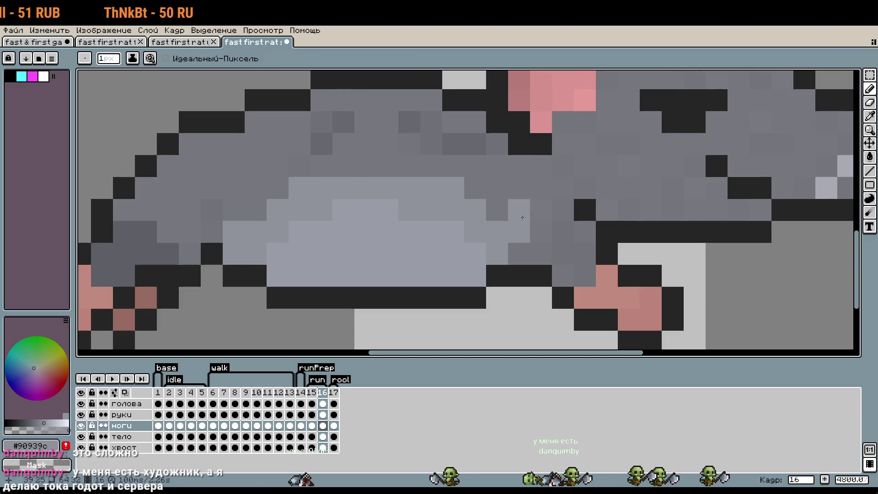
alt+click(521, 252)
drag(522, 211, 524, 237)
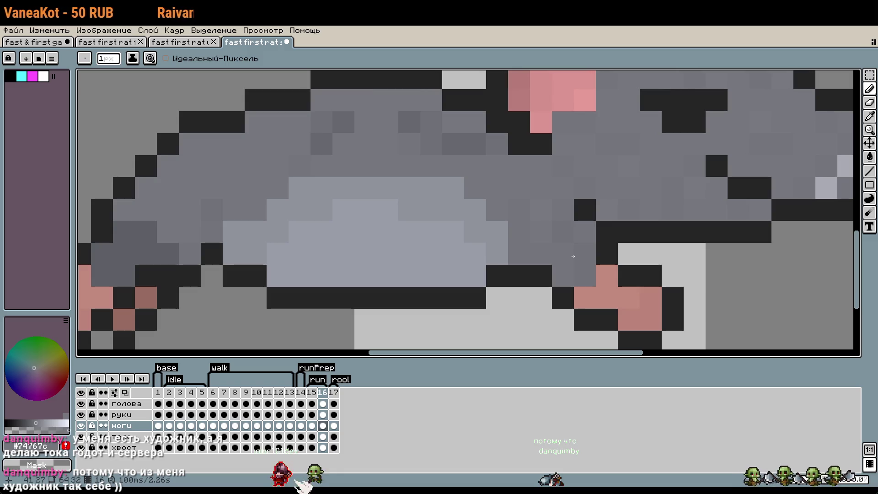
scroll(556, 253, down, 5)
key(F3)
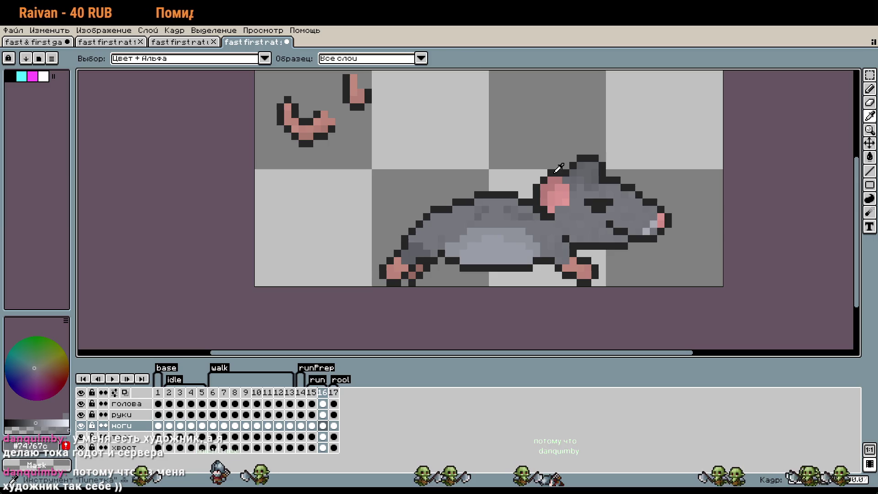
Marquee the rat's hind leg in frame 16, move it up one pixel and deselect.
alt+click(556, 170)
scroll(499, 222, down, 1)
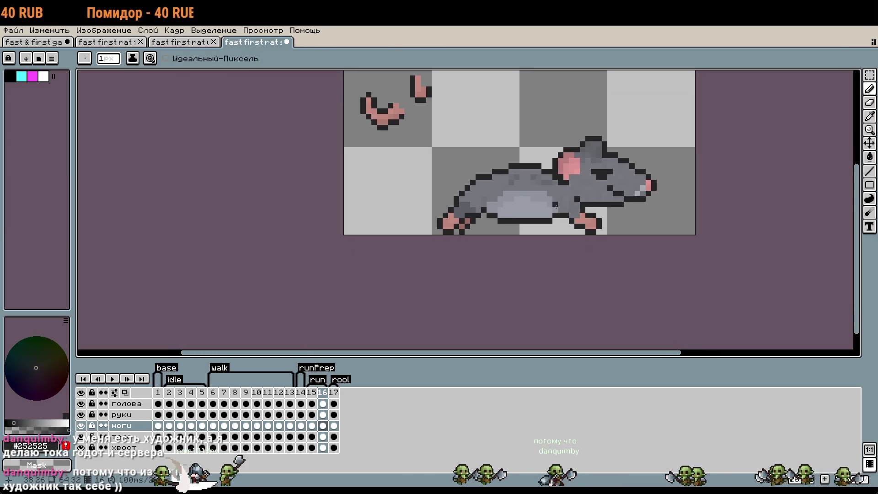
scroll(499, 222, up, 3)
key(m)
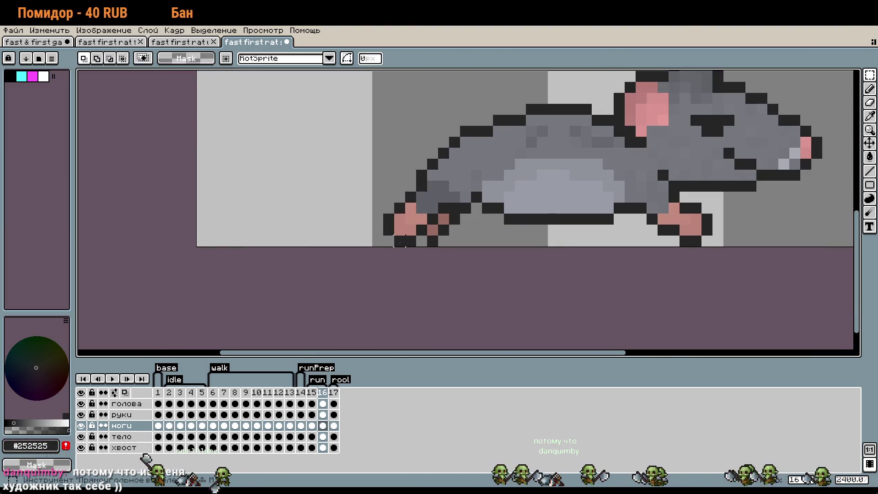
drag(163, 425, 158, 425)
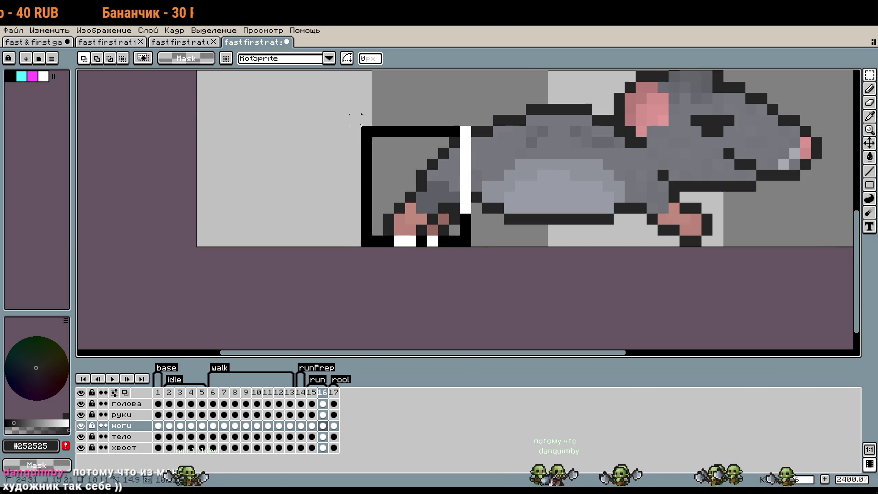
drag(466, 240, 348, 102)
drag(416, 203, 417, 192)
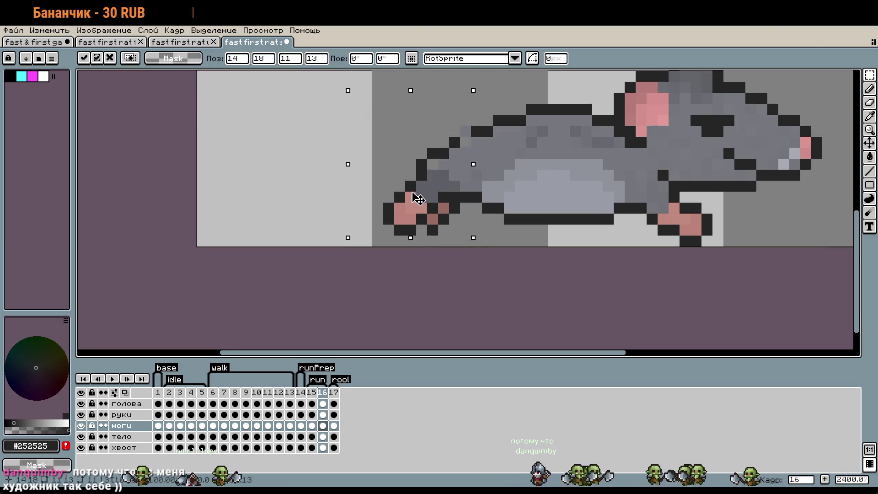
key(ctrl+d)
scroll(583, 221, down, 5)
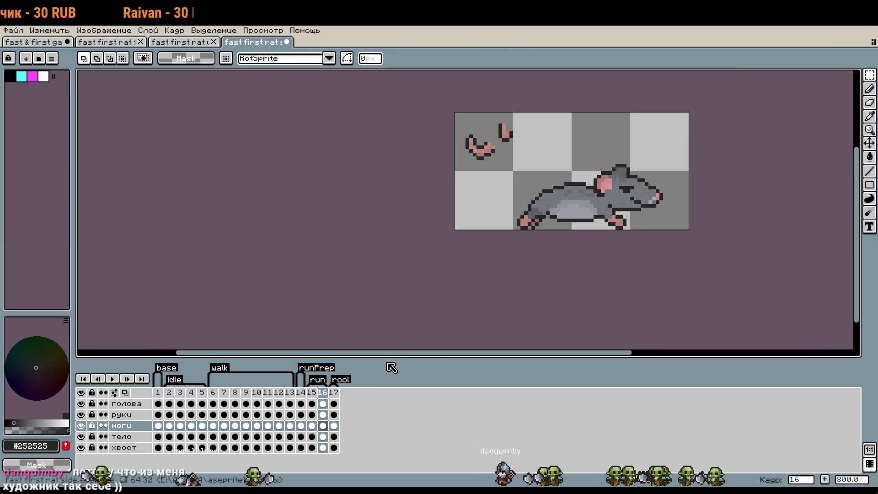
scroll(622, 257, up, 1)
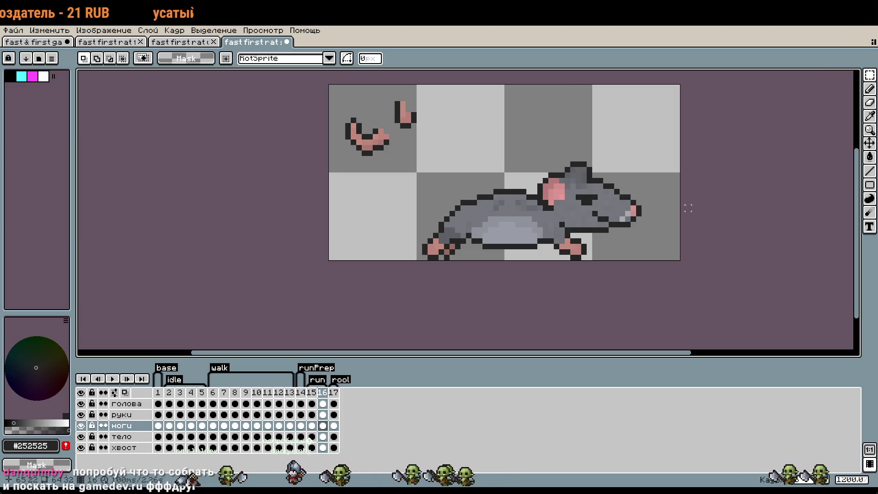
scroll(702, 200, up, 2)
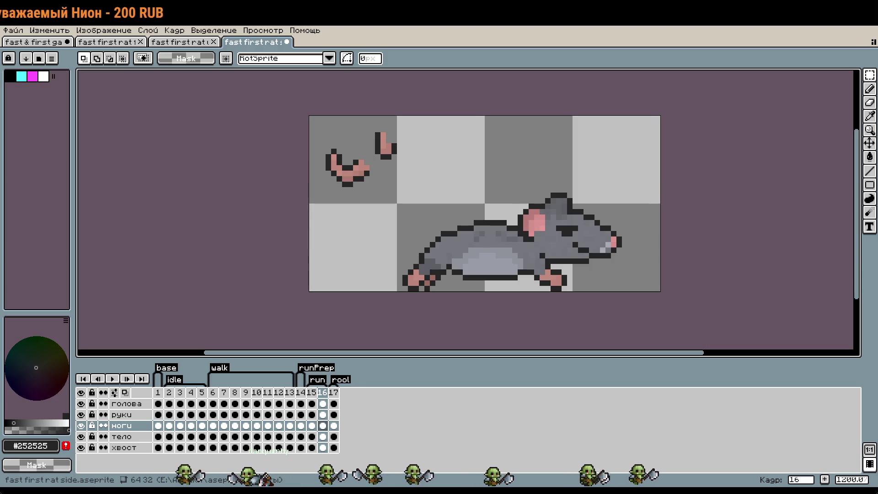
key(plus)
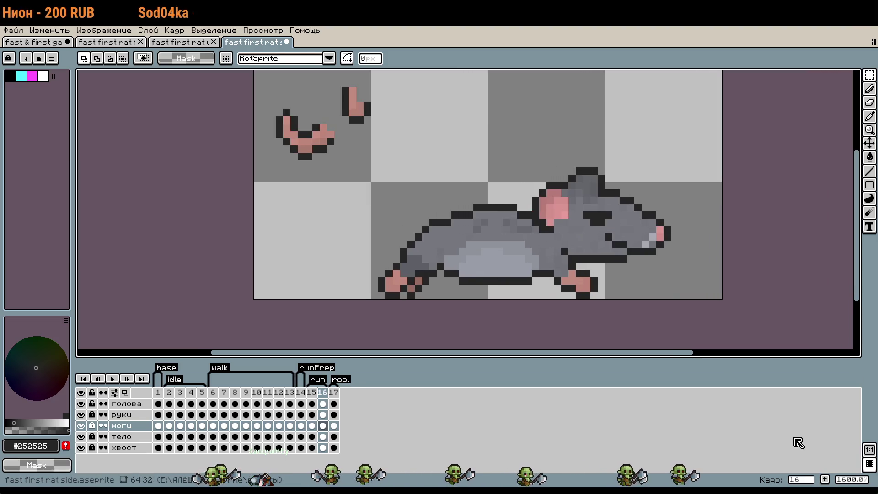